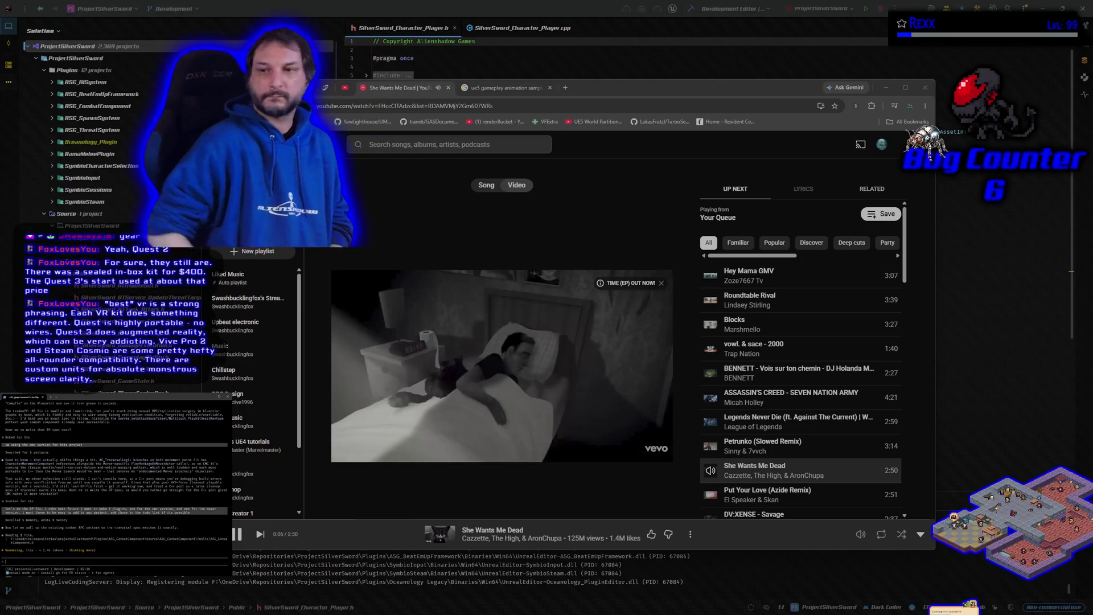
Step: Search YouTube Music for Assassin's Creed Black Flag and play the Black Flag: Resynced album
click(372, 144)
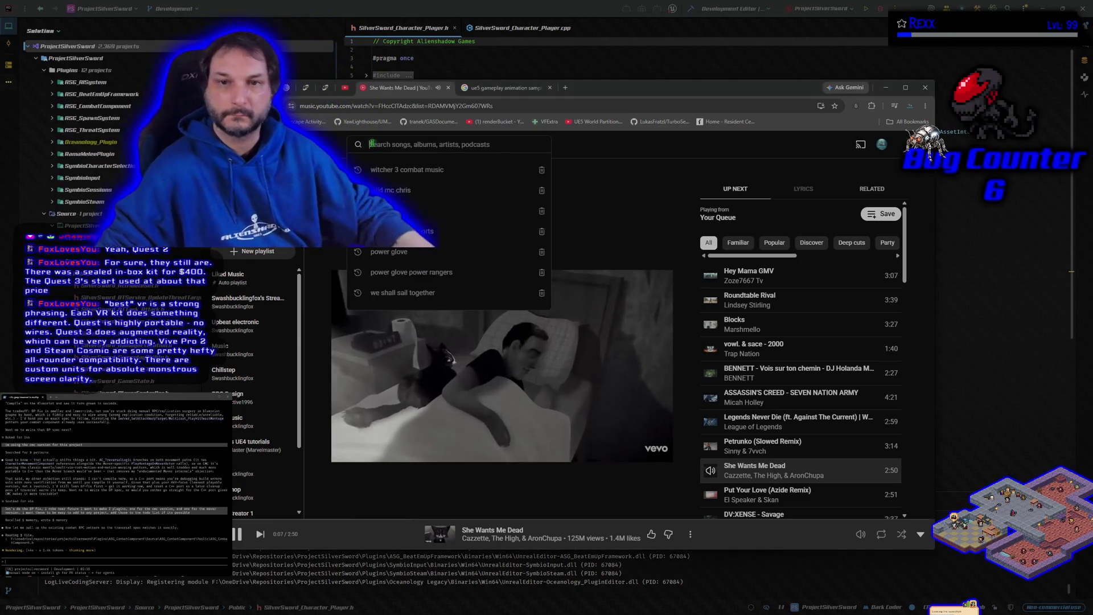
text(as)
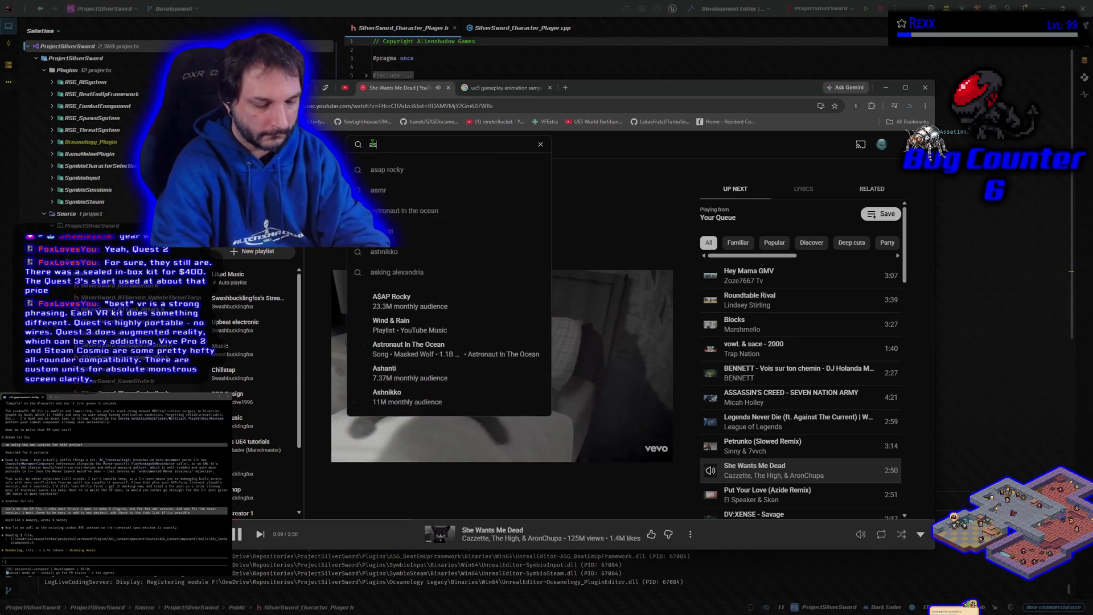
text(sassins creed)
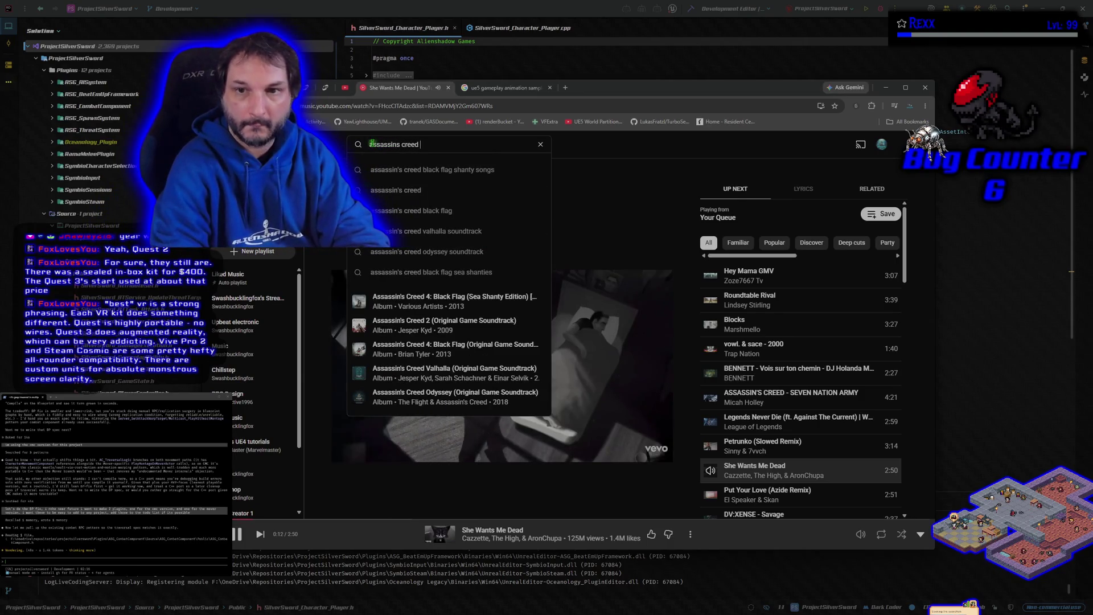
click(448, 212)
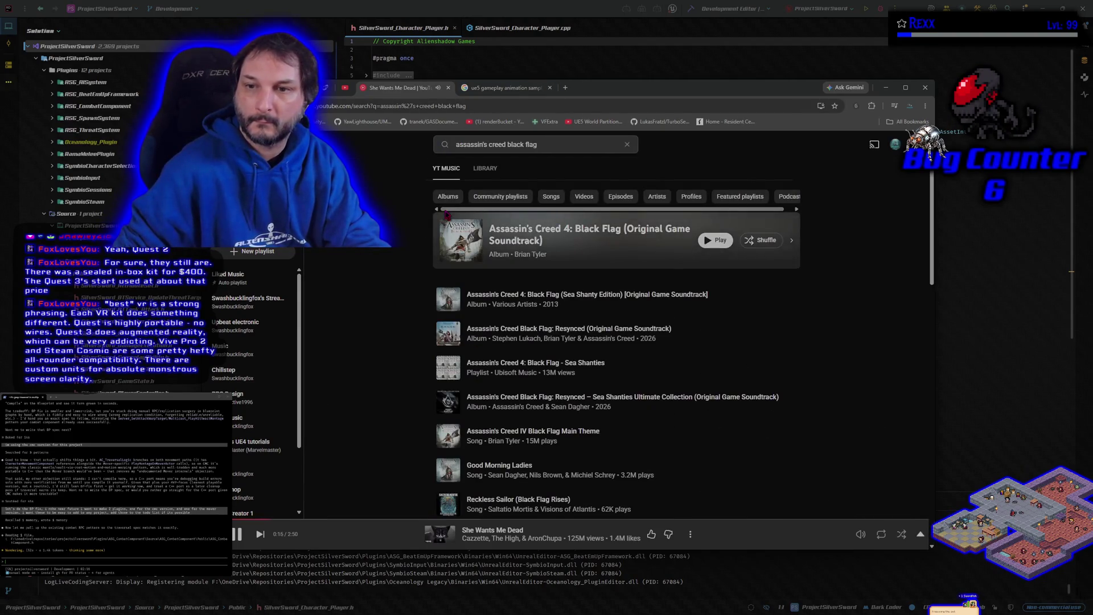
click(711, 240)
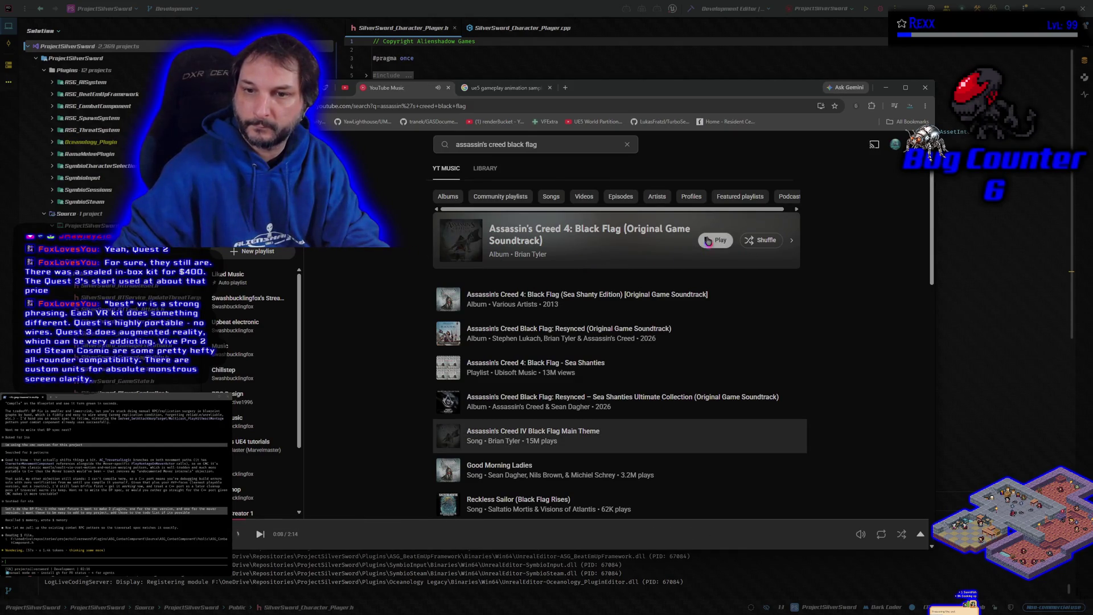
key(space)
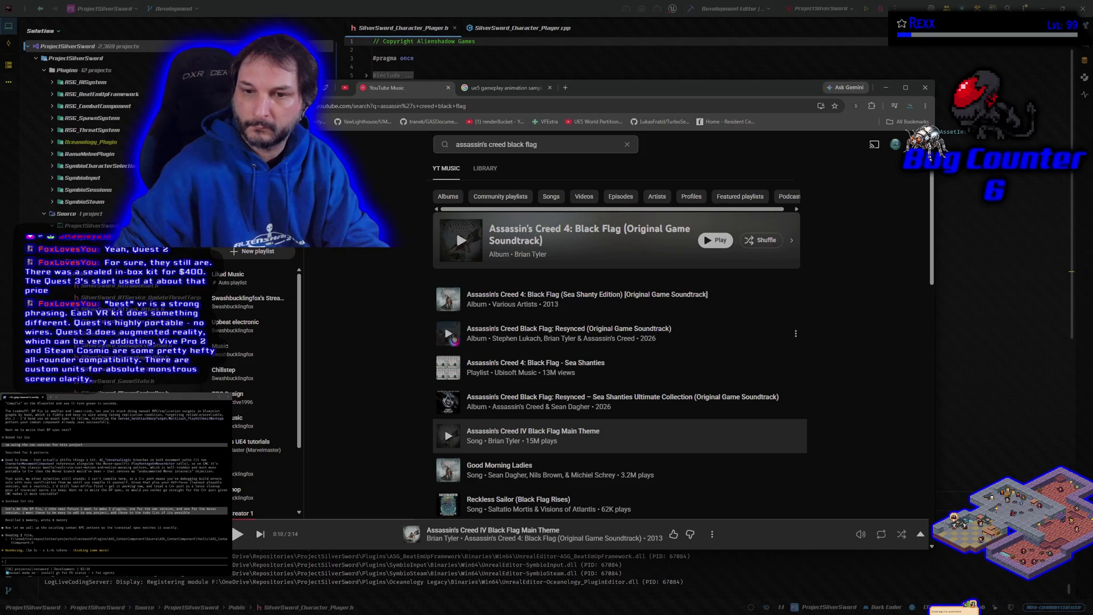
click(449, 335)
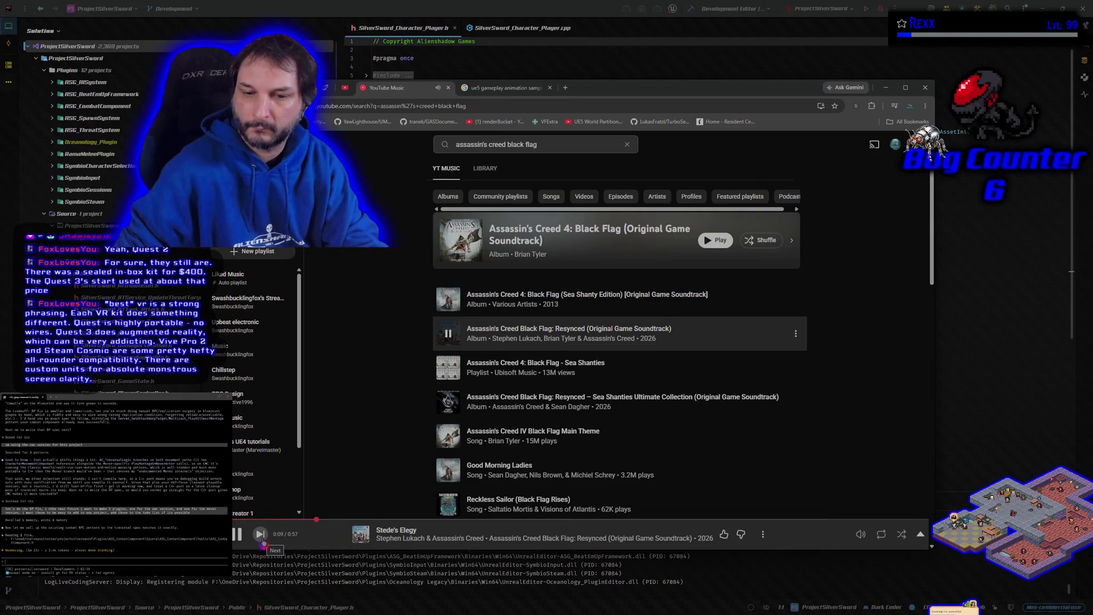
Step: Skip to the next track, check the Google tab, then hide Chrome to reveal the code
click(262, 538)
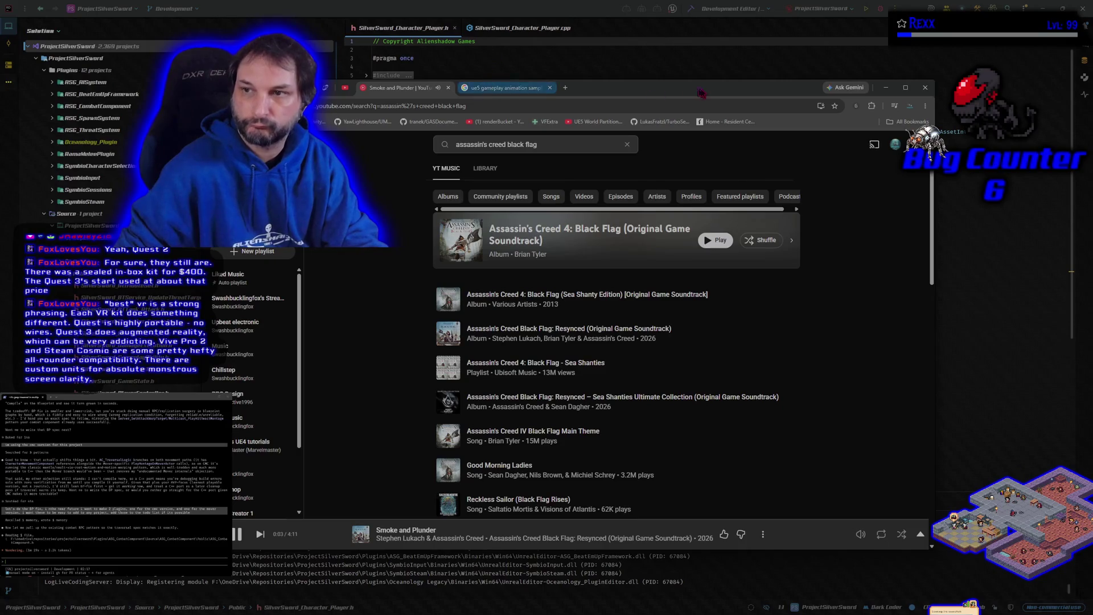
click(518, 91)
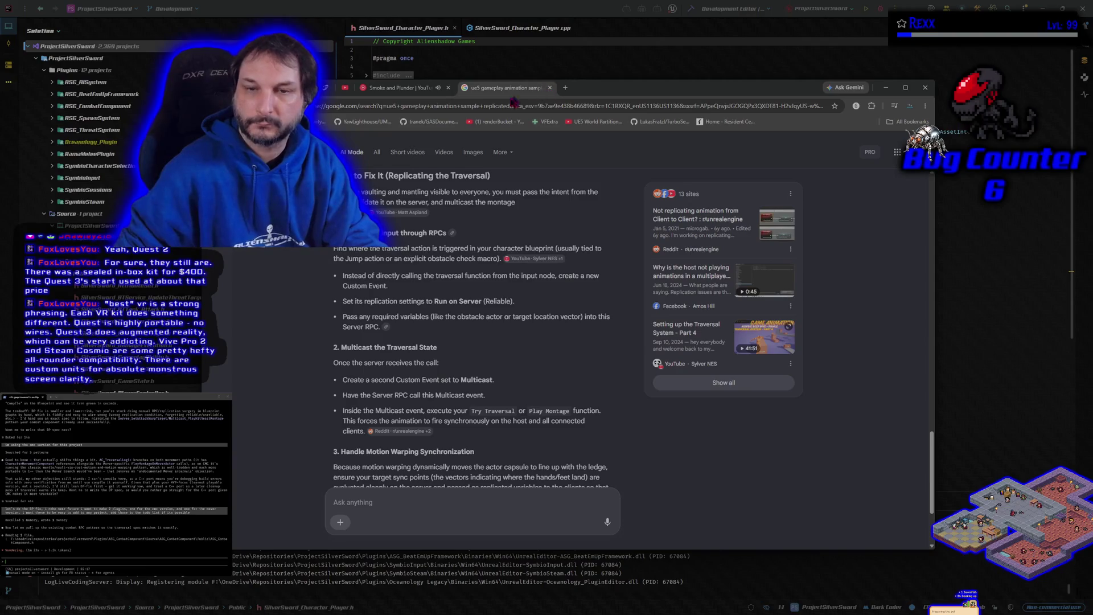
click(402, 88)
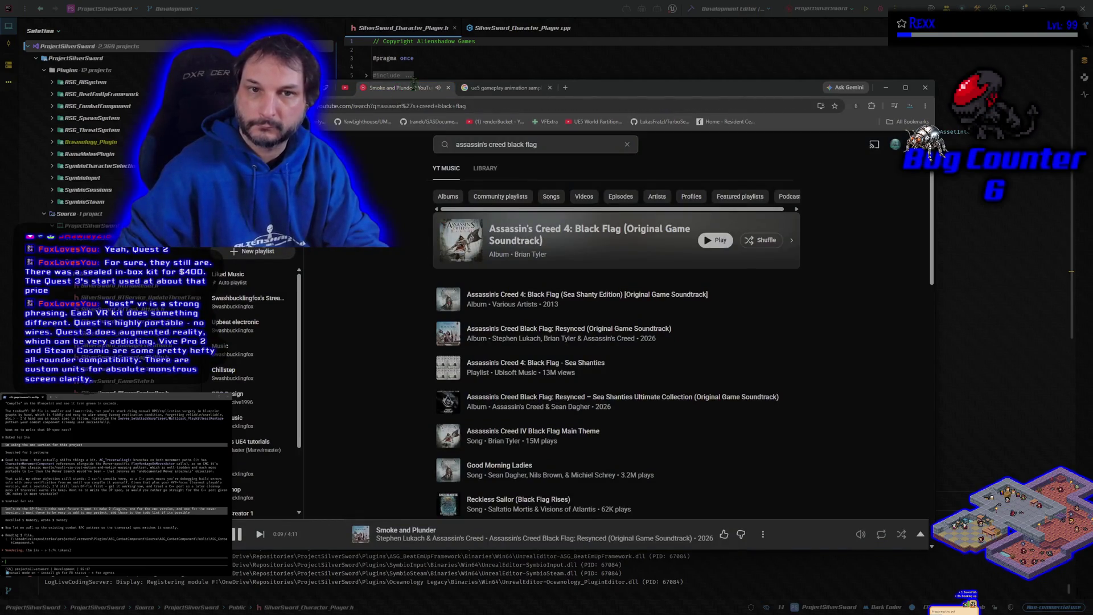
key(alt+Tab)
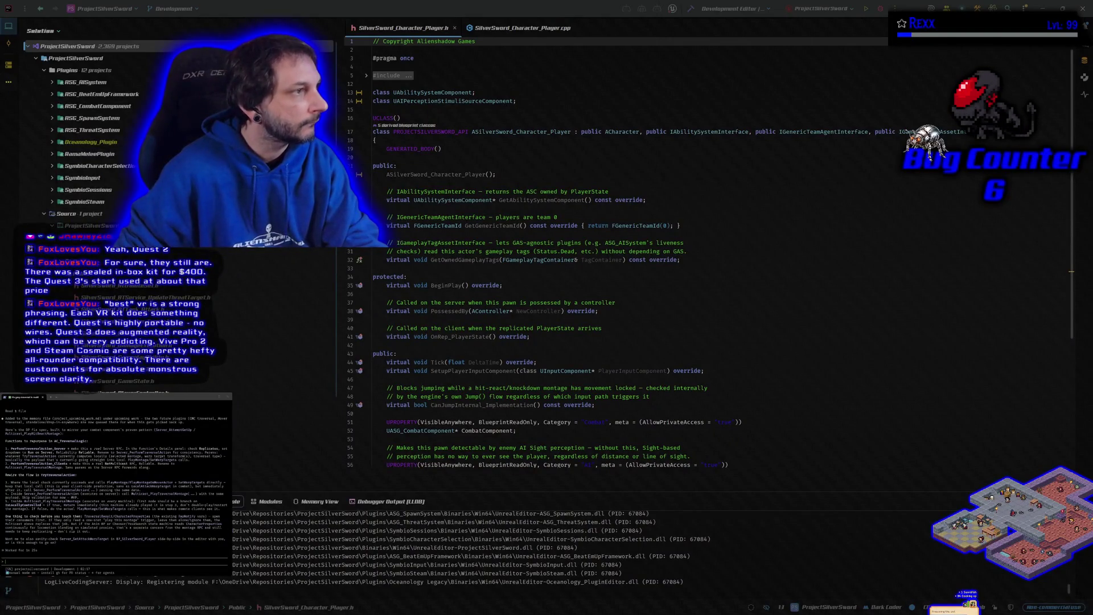
Step: Bring the HacknPlan board forward and open task #20 'traversal not replicating'
key(alt+Tab)
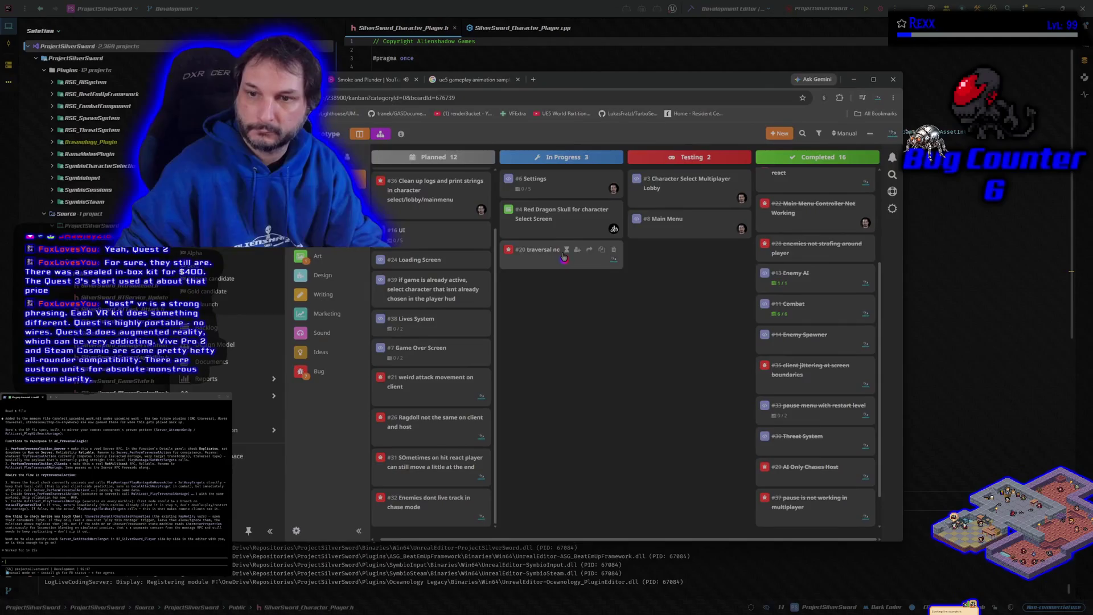
click(545, 252)
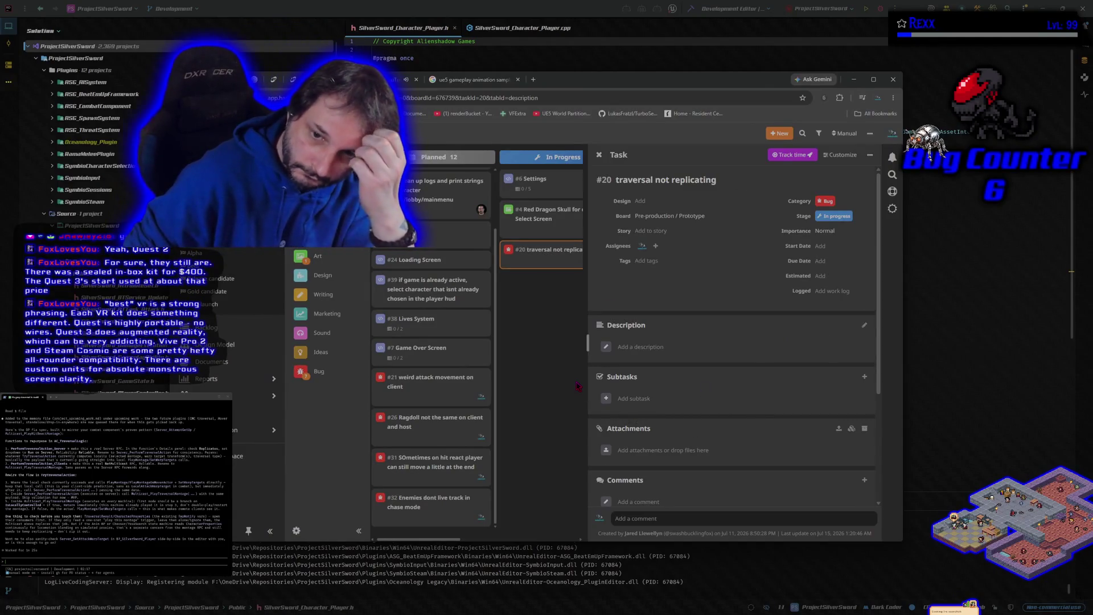
click(578, 386)
click(546, 257)
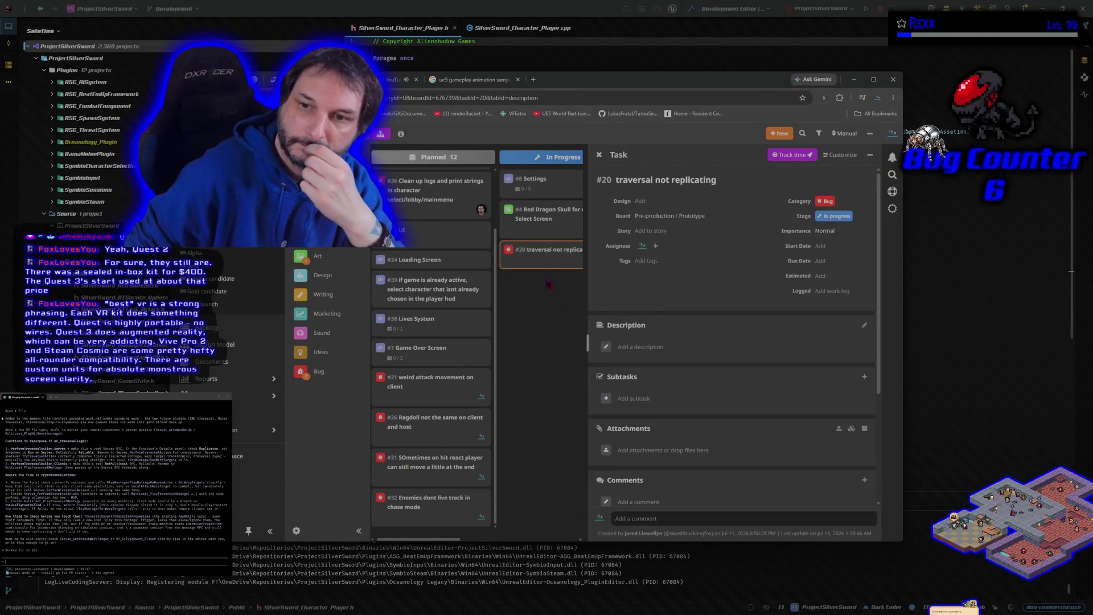
Step: Comment on task #20 about a possible C++ movement-system plugin soon, then rebuild the project
click(637, 520)
text(i may make a)
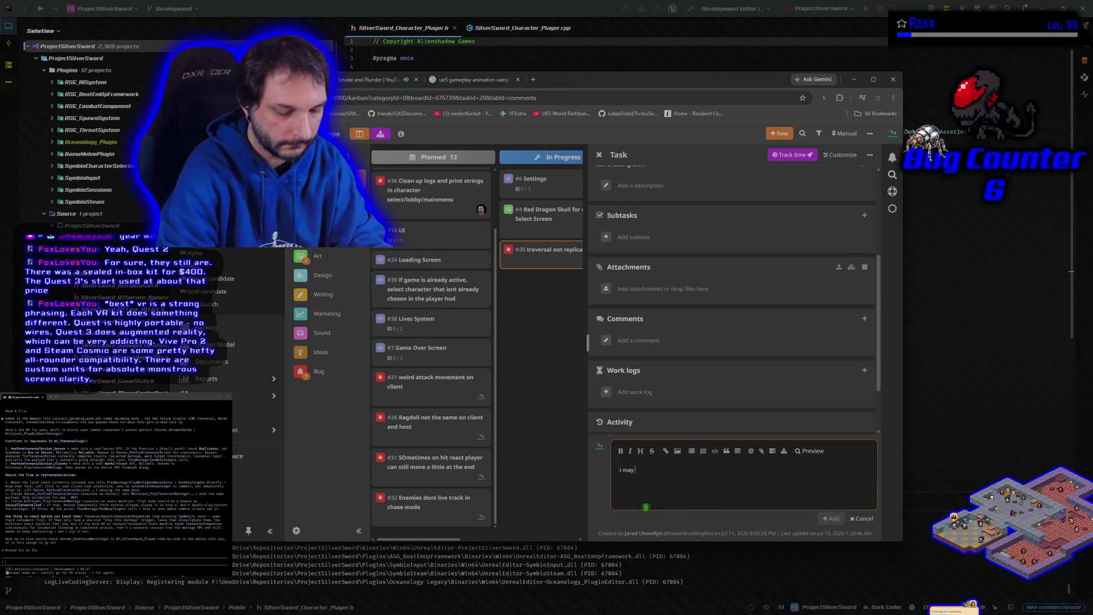
text( plug)
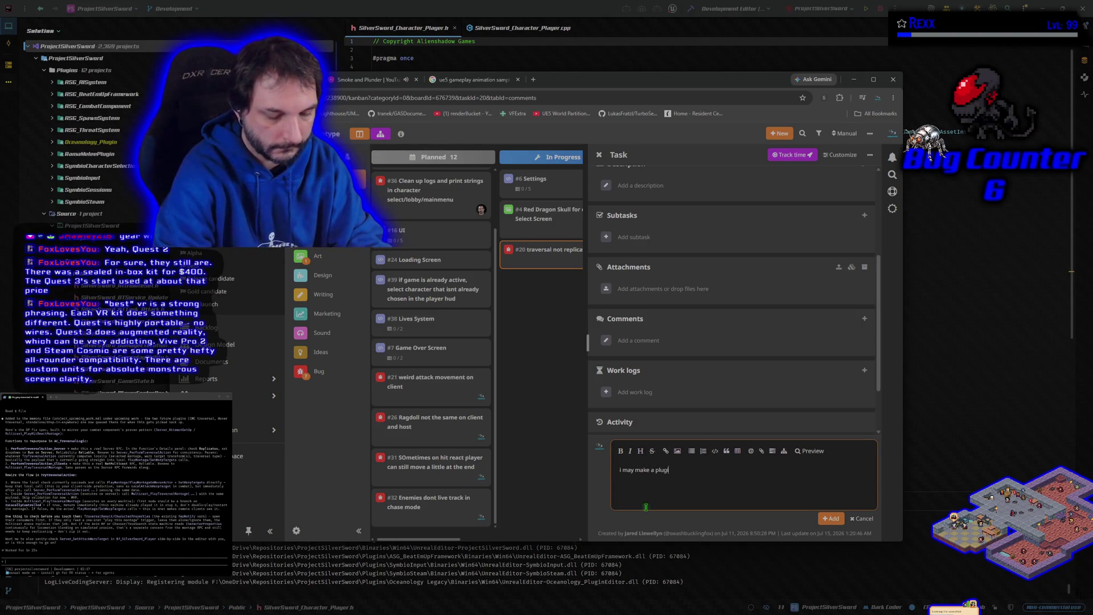
text(in for the movement system in )
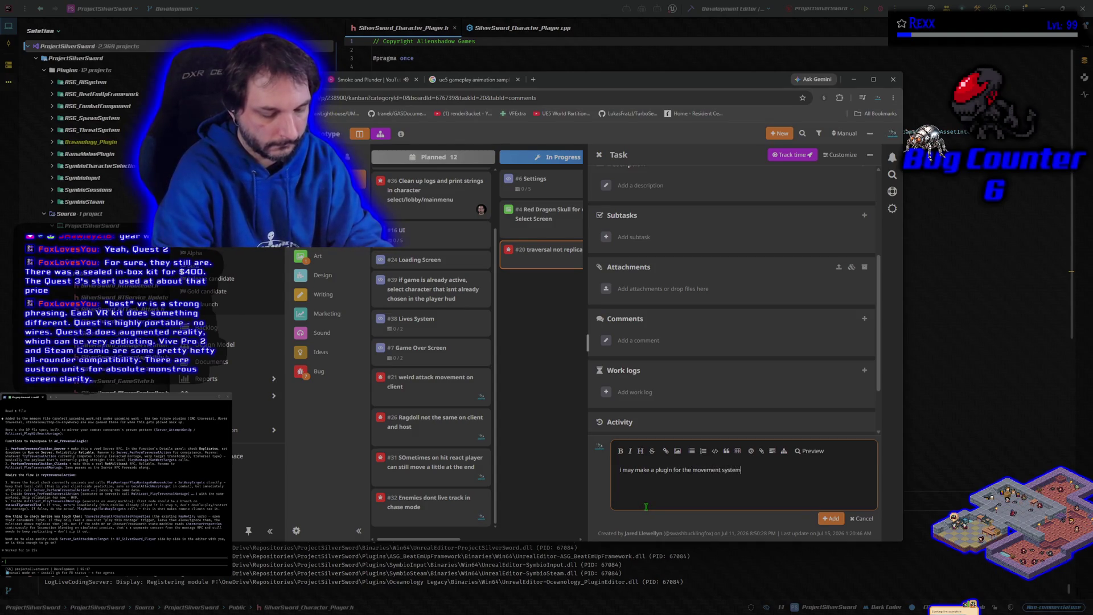
text(c)
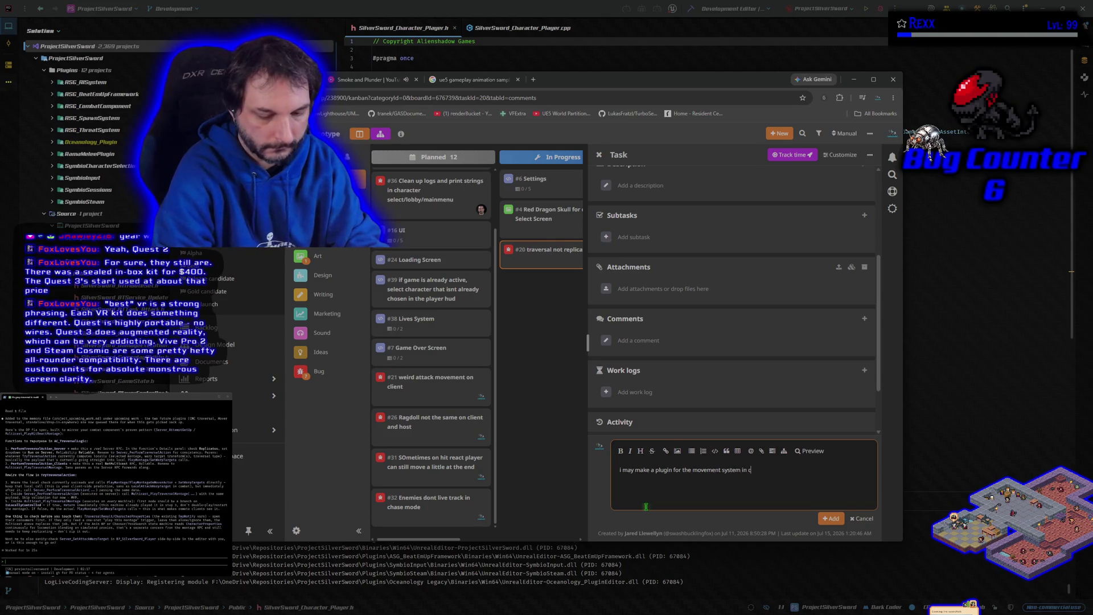
text(++ in th)
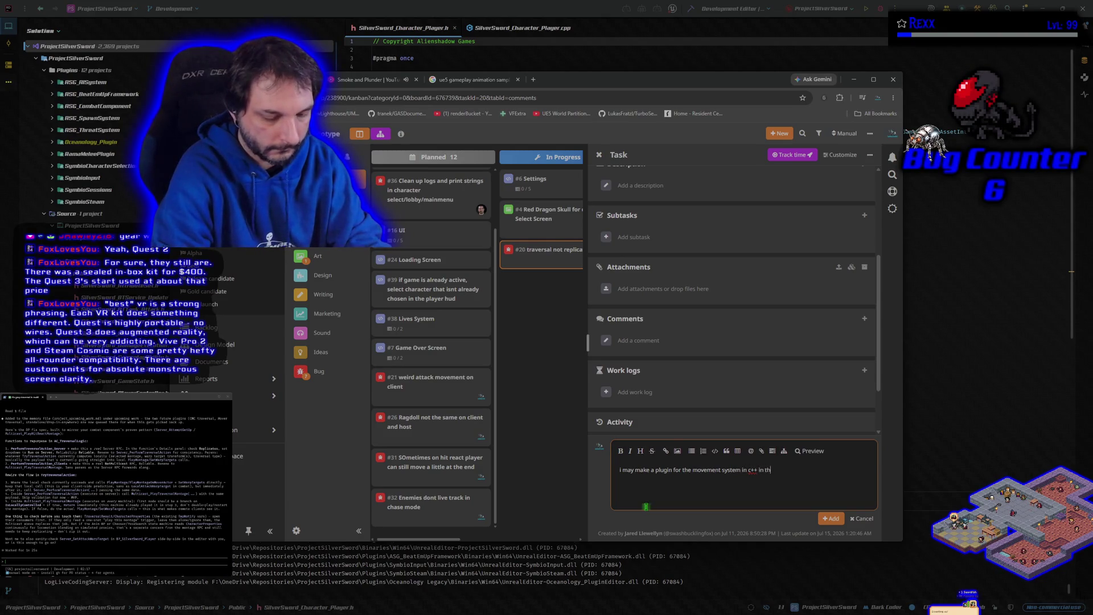
text(e near furt)
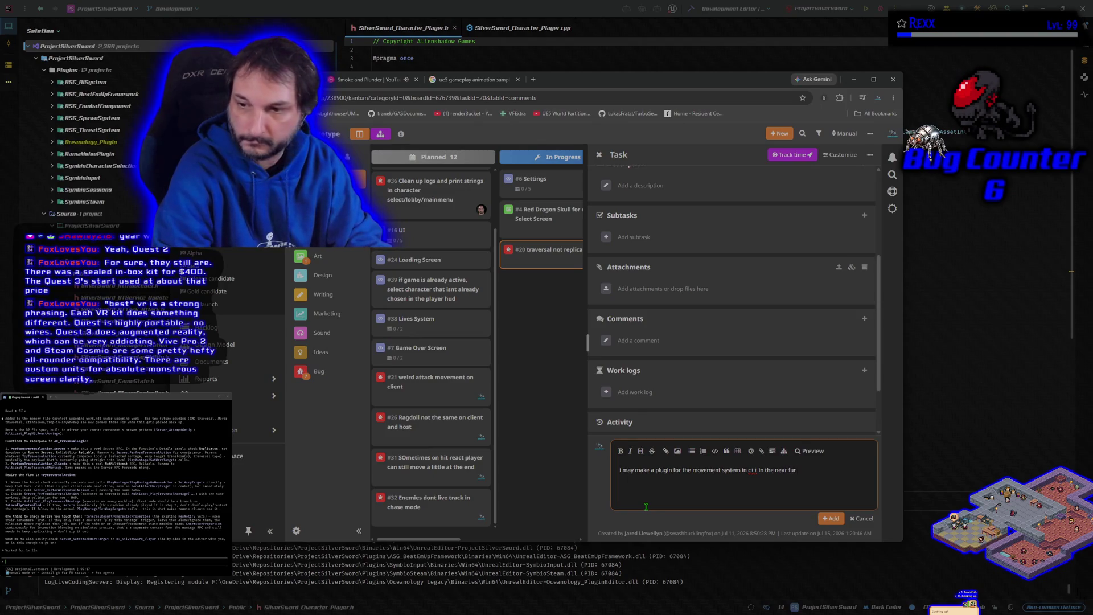
key(BackSpace)
text(re.)
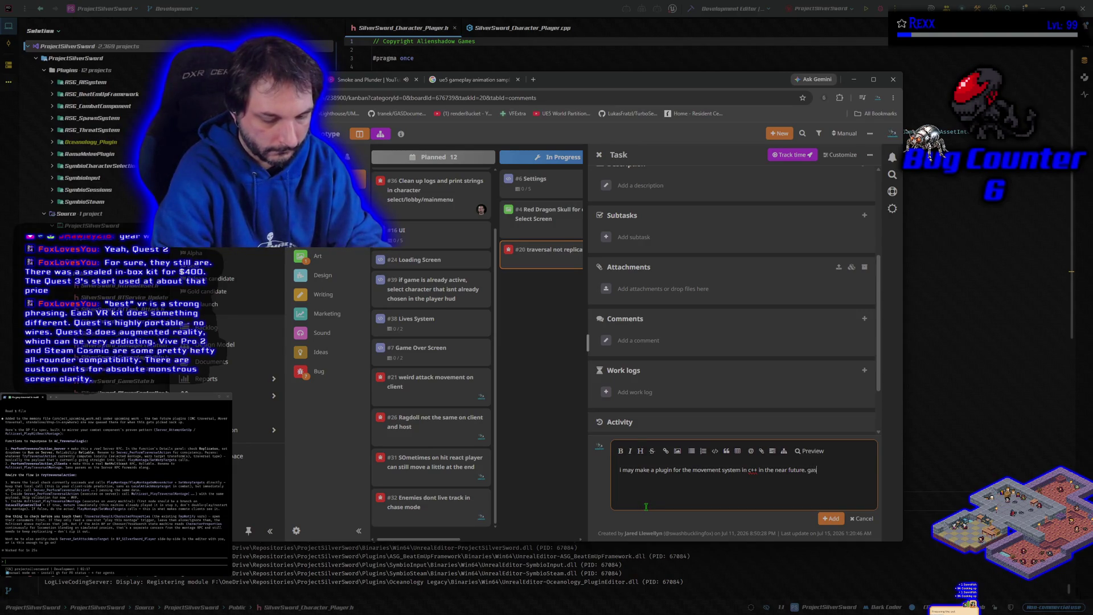
text( me to)
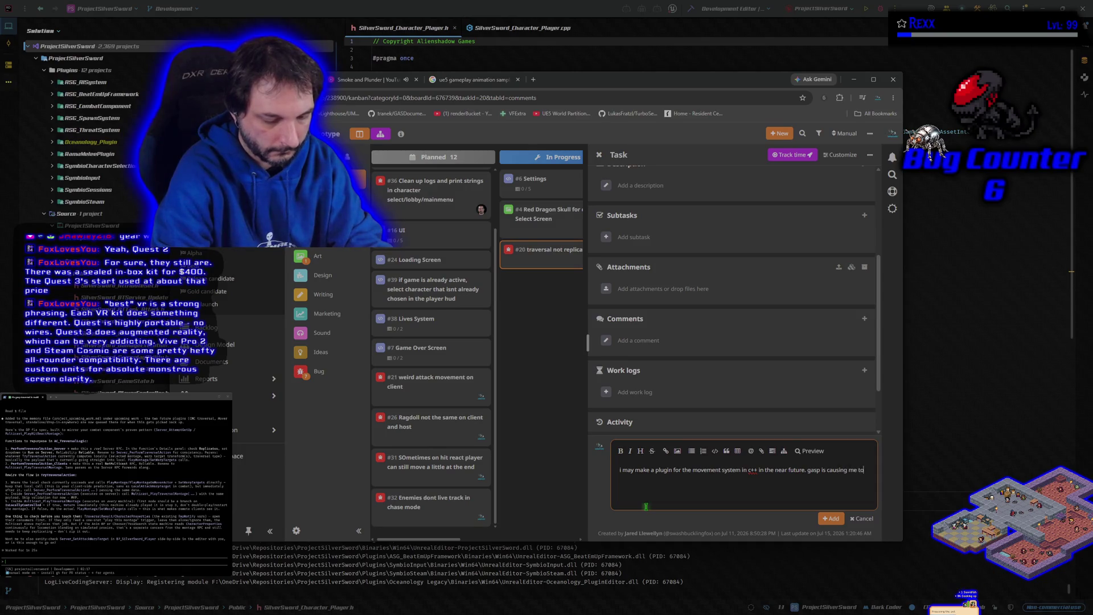
text( do way more b)
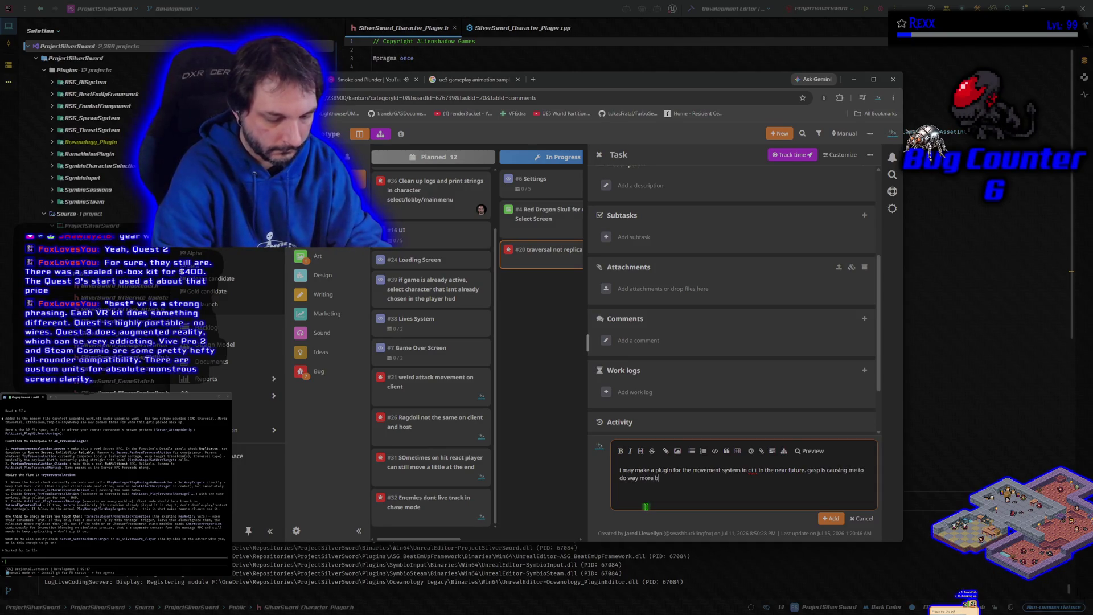
text(han i would like)
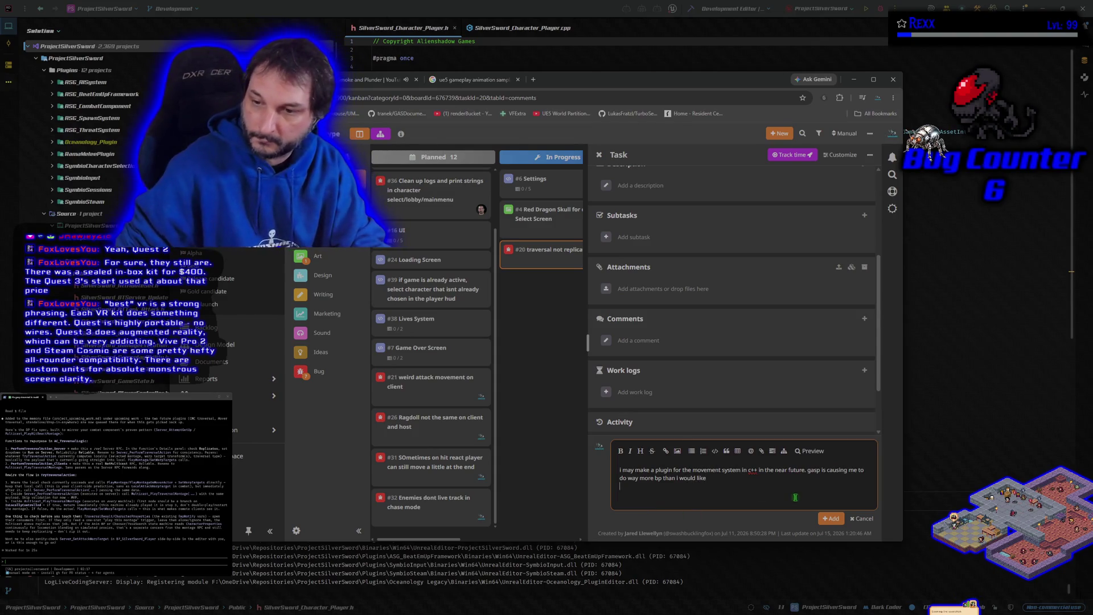
click(832, 521)
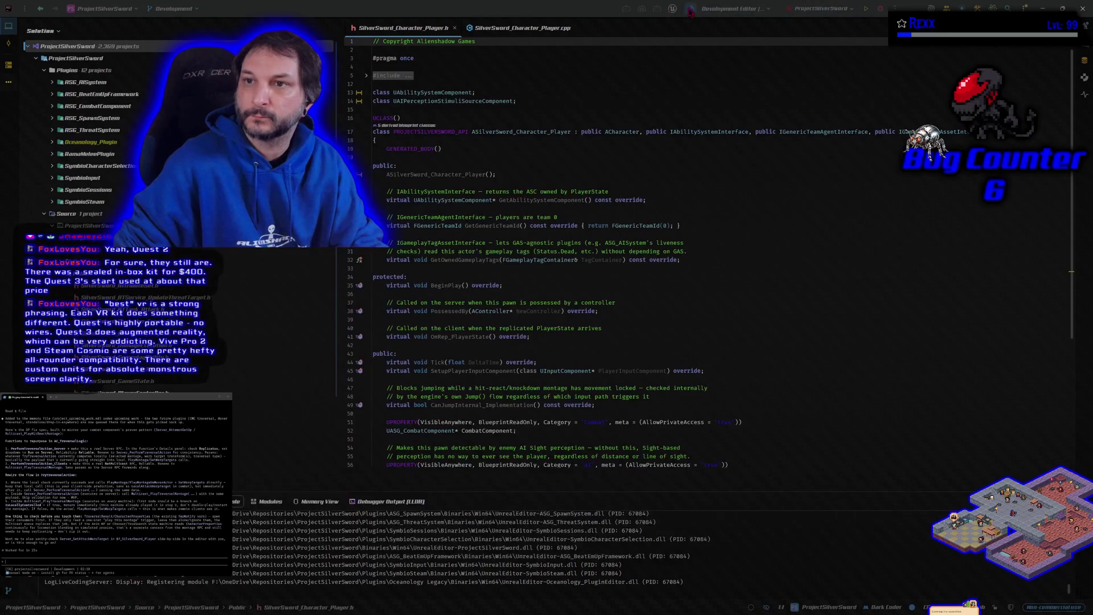
click(881, 9)
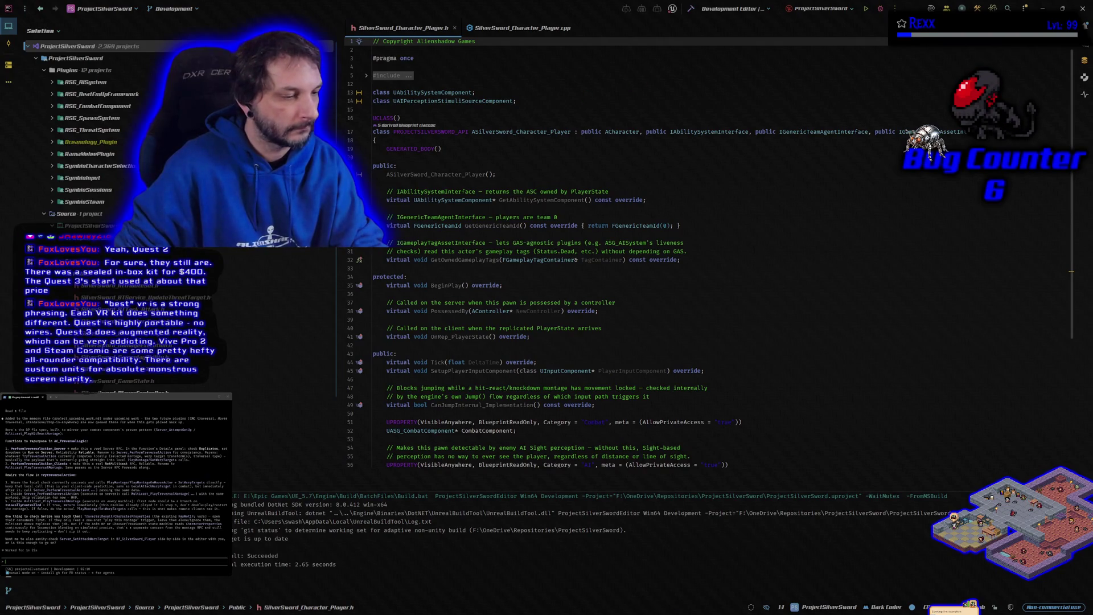
Step: Dismiss the git client, rerun the build, then bring the HacknPlan board over Rider
key(alt+Tab)
click(843, 70)
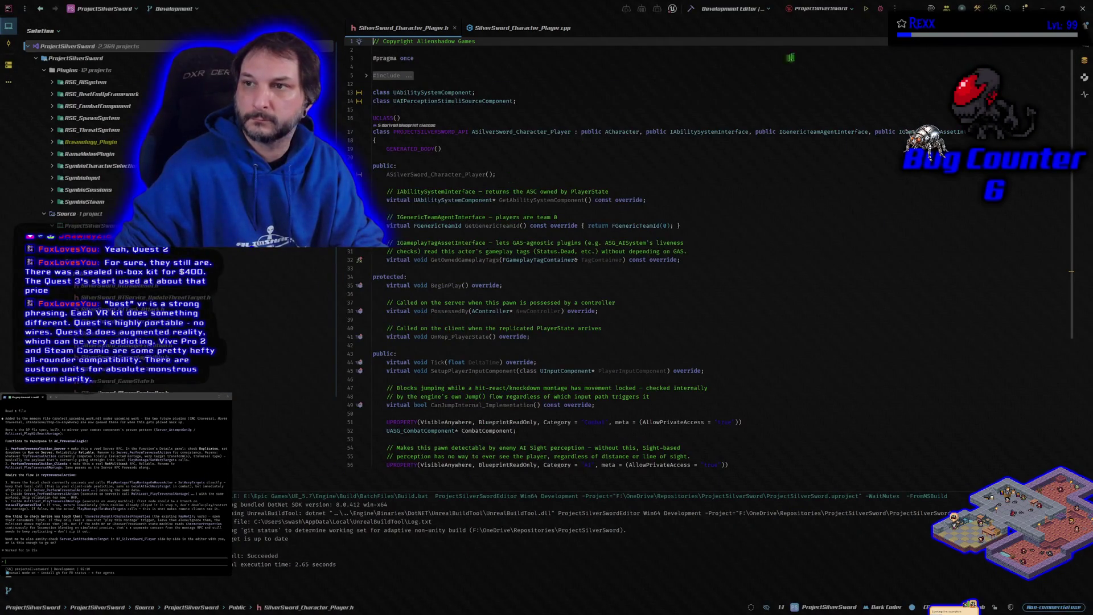
click(881, 15)
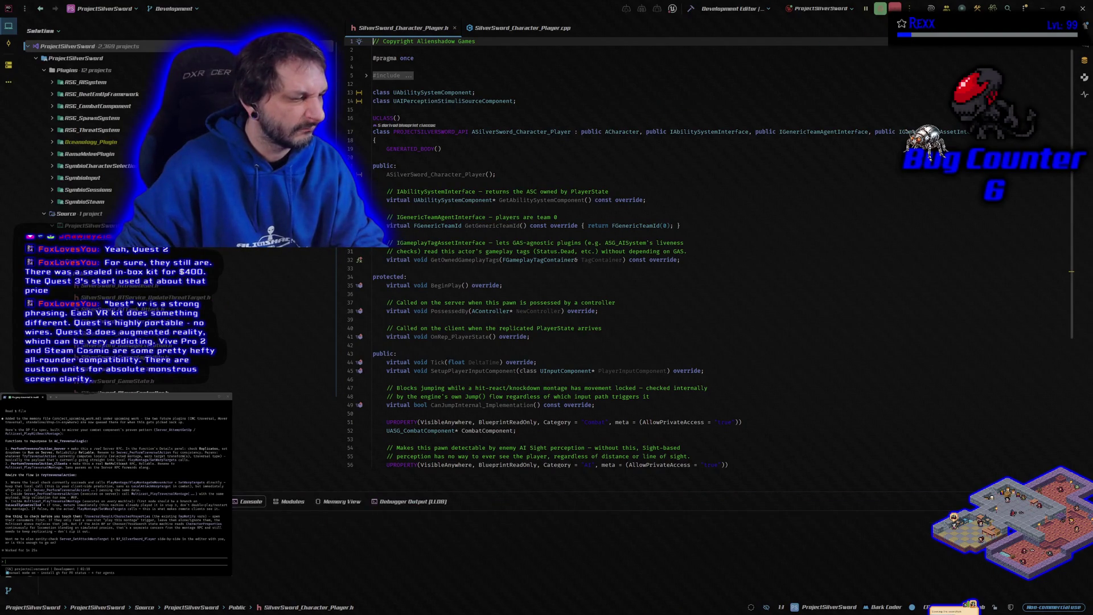
key(alt+Tab)
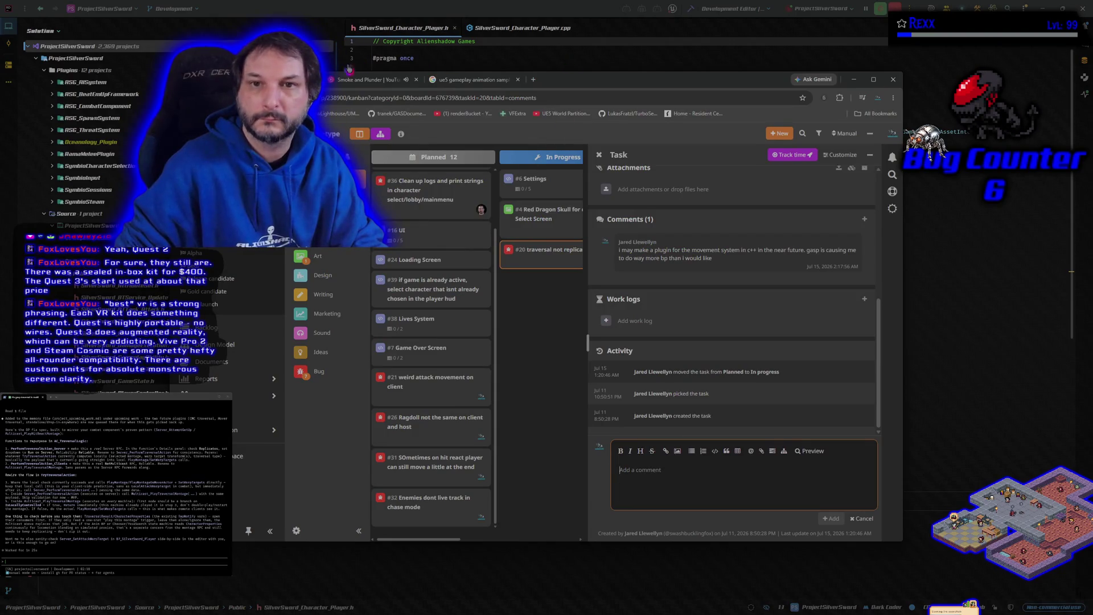
Step: Skip a track, play The Wellerman from the Black Flag Sea Shanties playlist, then go Home
click(364, 79)
key(j)
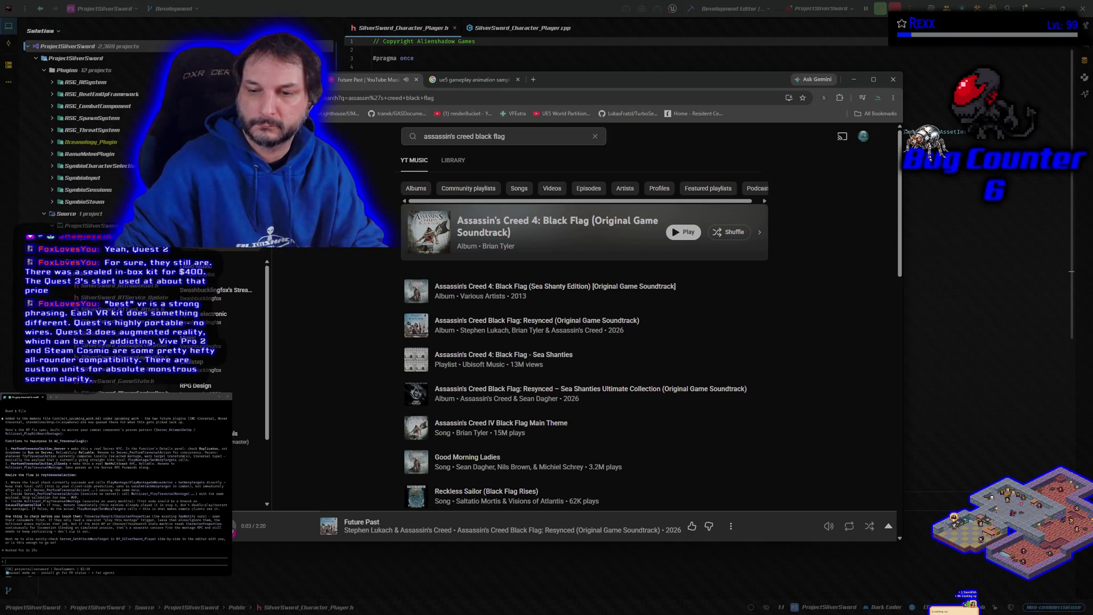
scroll(556, 354, down, 2)
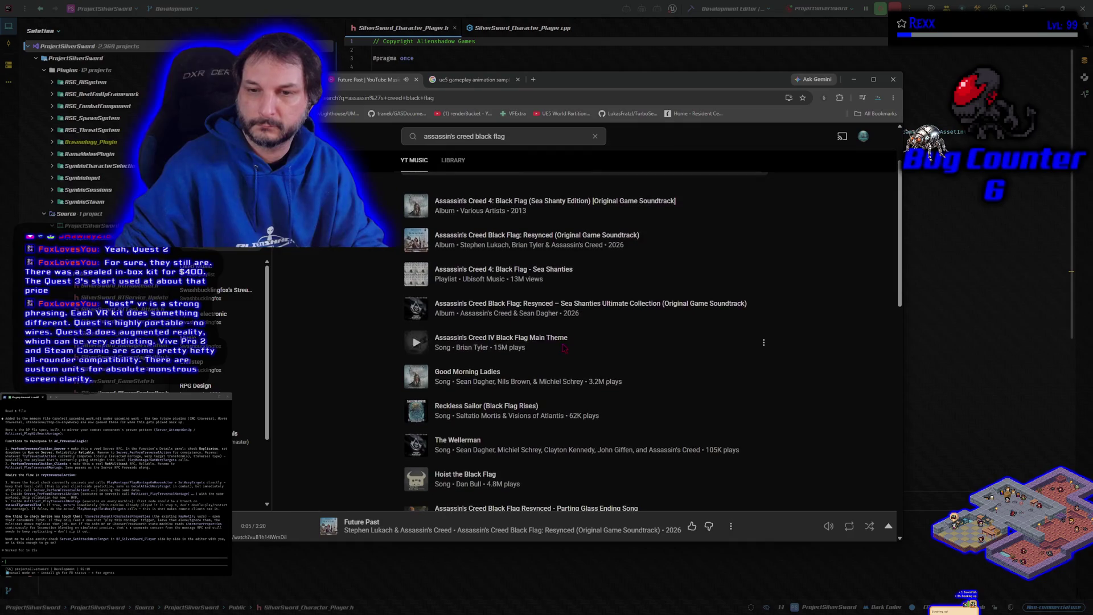
click(414, 283)
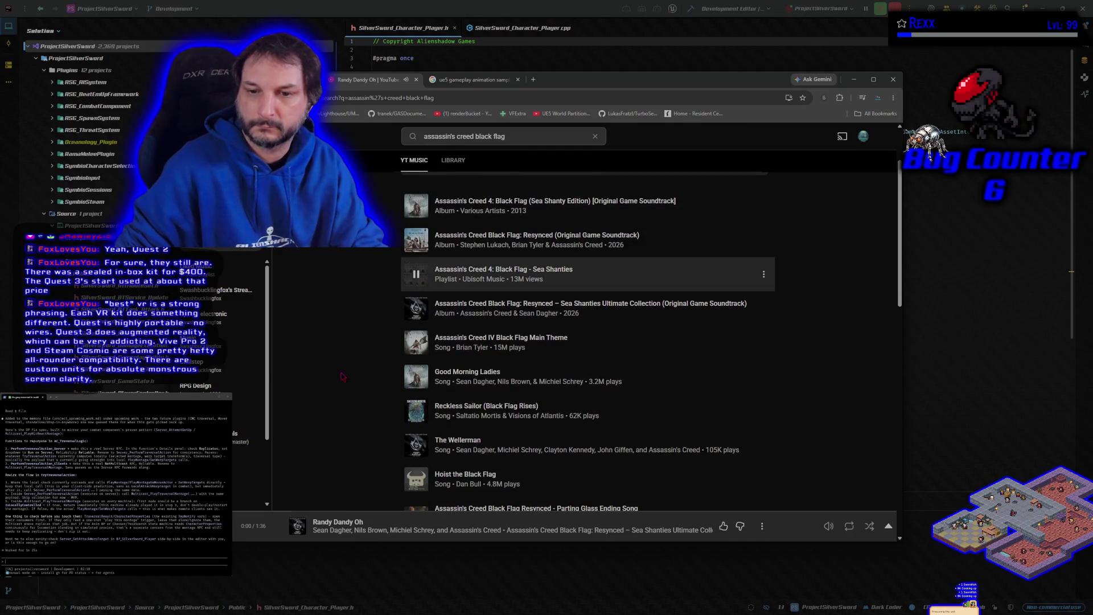
click(416, 445)
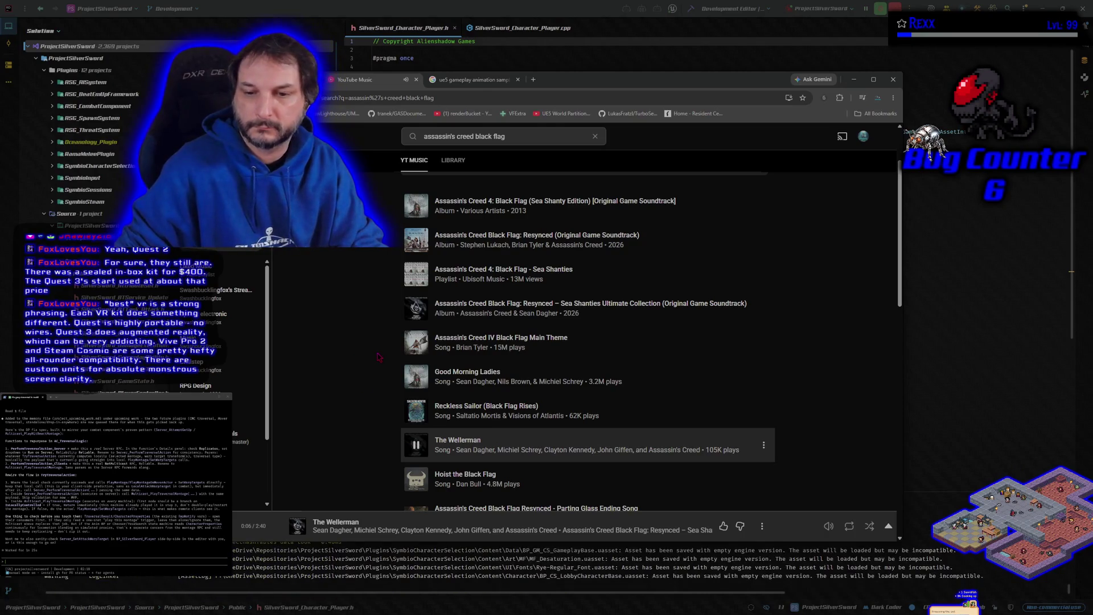
scroll(388, 368, down, 2)
scroll(388, 368, up, 3)
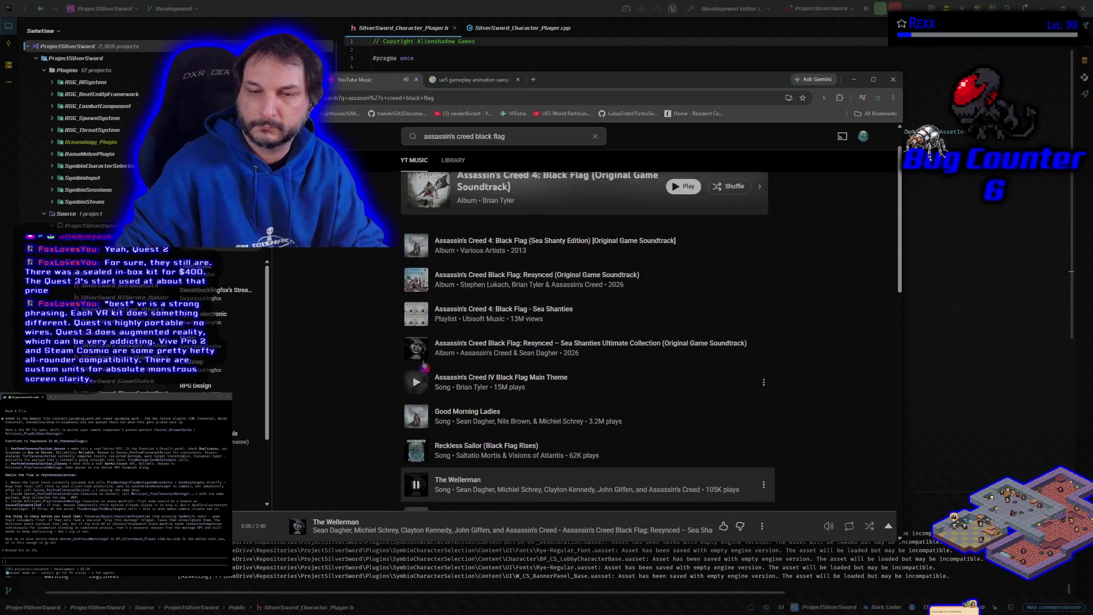
click(301, 136)
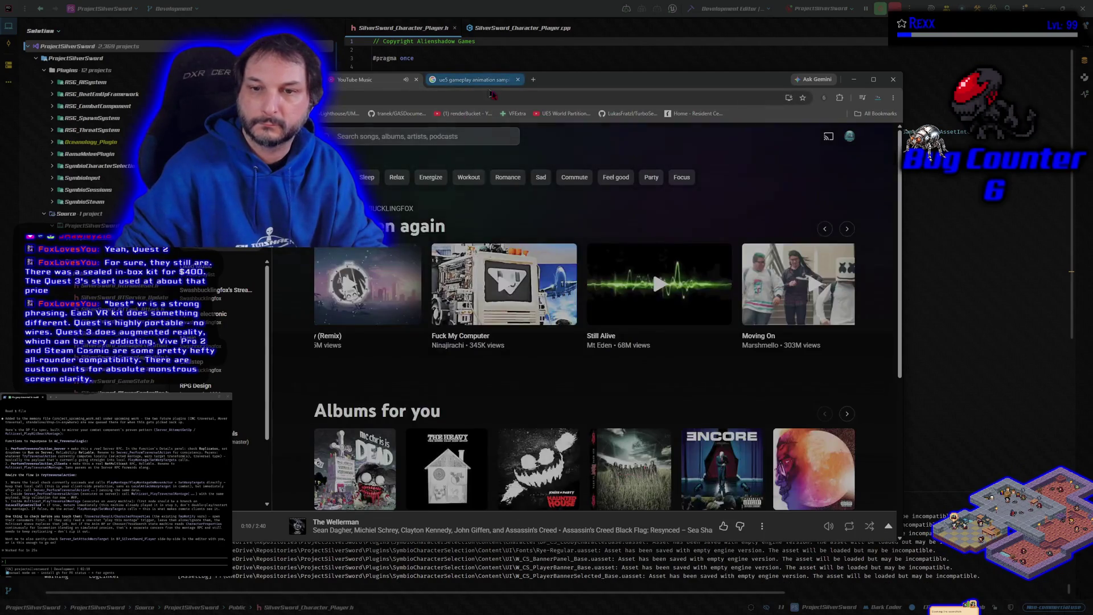
Step: Minimize and restore the browser, then close the YouTube Music tab and confirm leaving
click(856, 81)
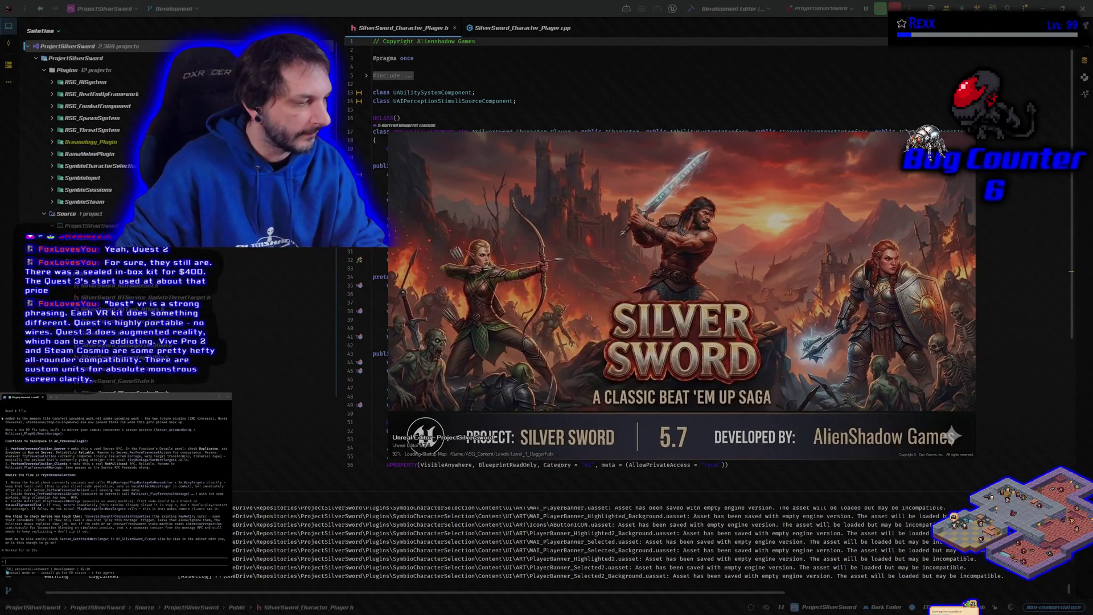
key(alt+Tab)
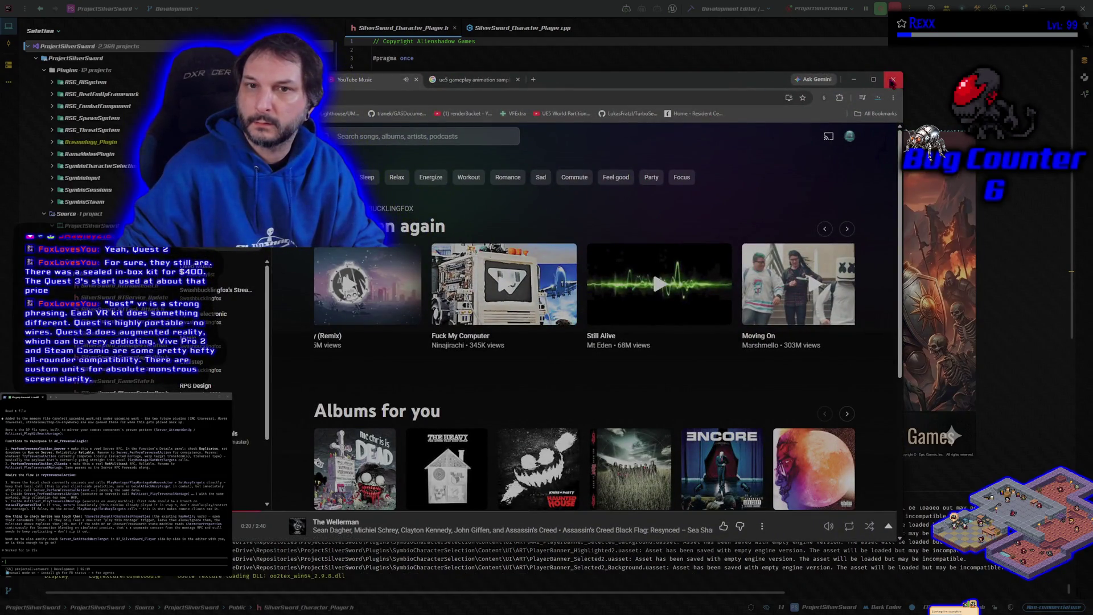
click(892, 80)
click(572, 152)
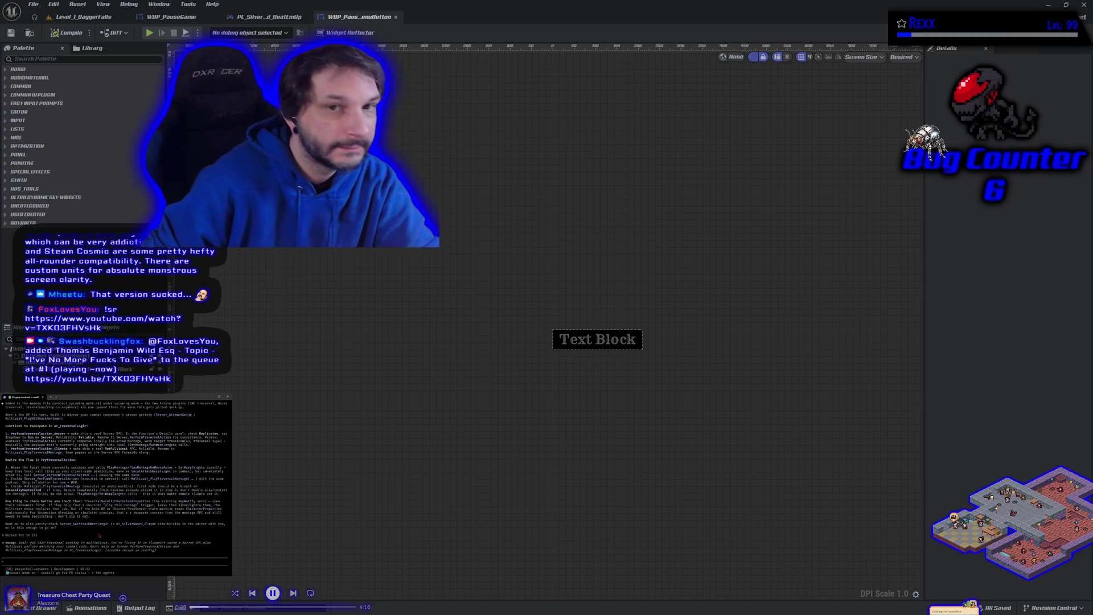
Step: Switch to the PC_SilverSword_BeatEmUp tab to view its pause-menu event graph
click(267, 17)
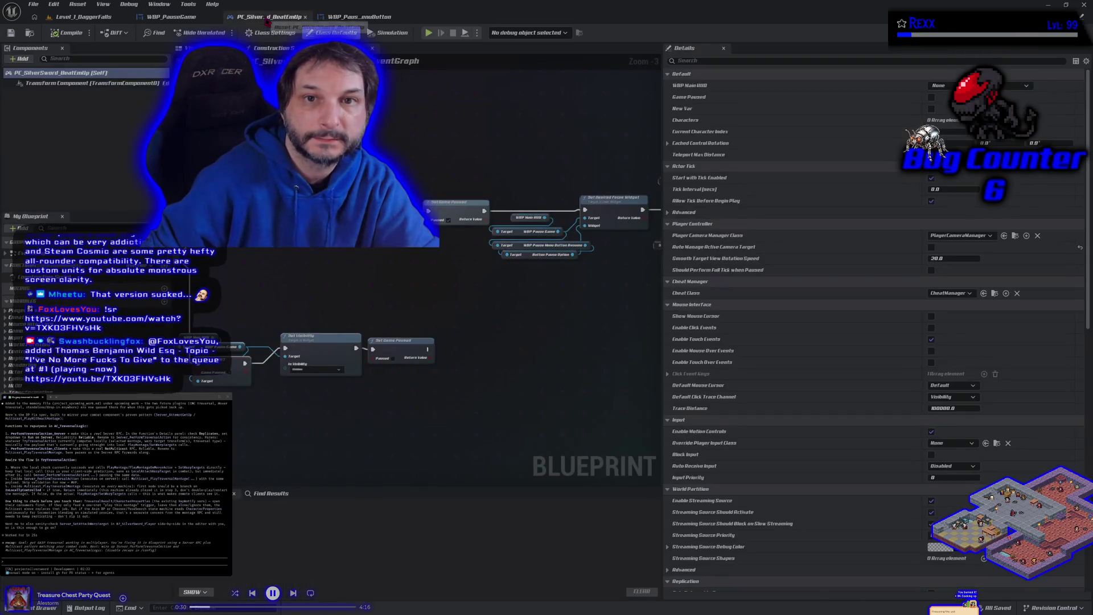
Step: Open SandboxCharacter_CMC_Player from ASG_Content > Blueprints > Characters in the Content Drawer
click(174, 17)
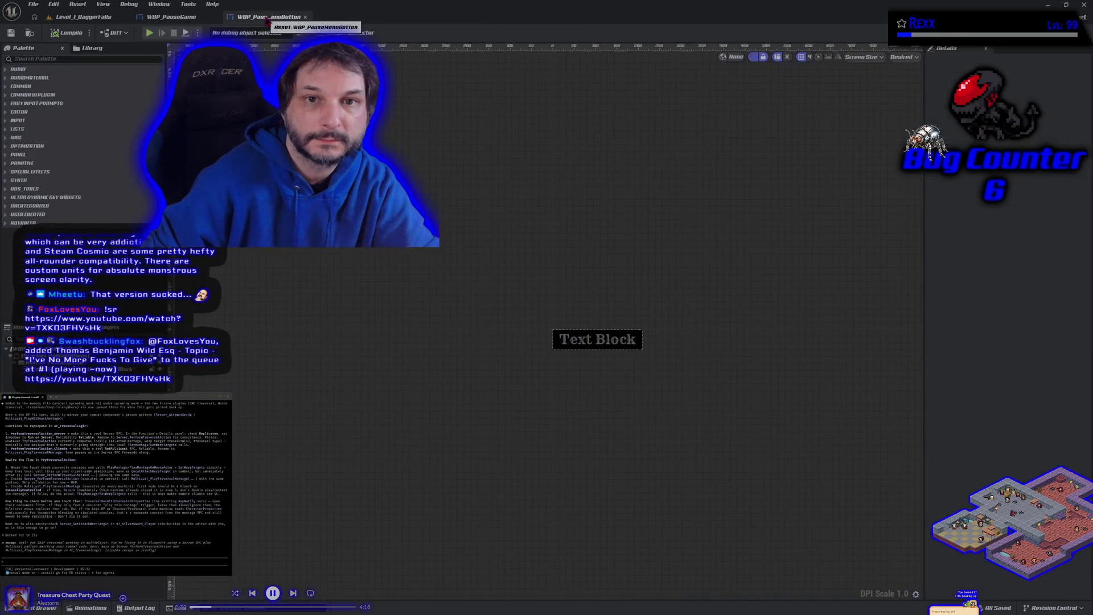
click(84, 17)
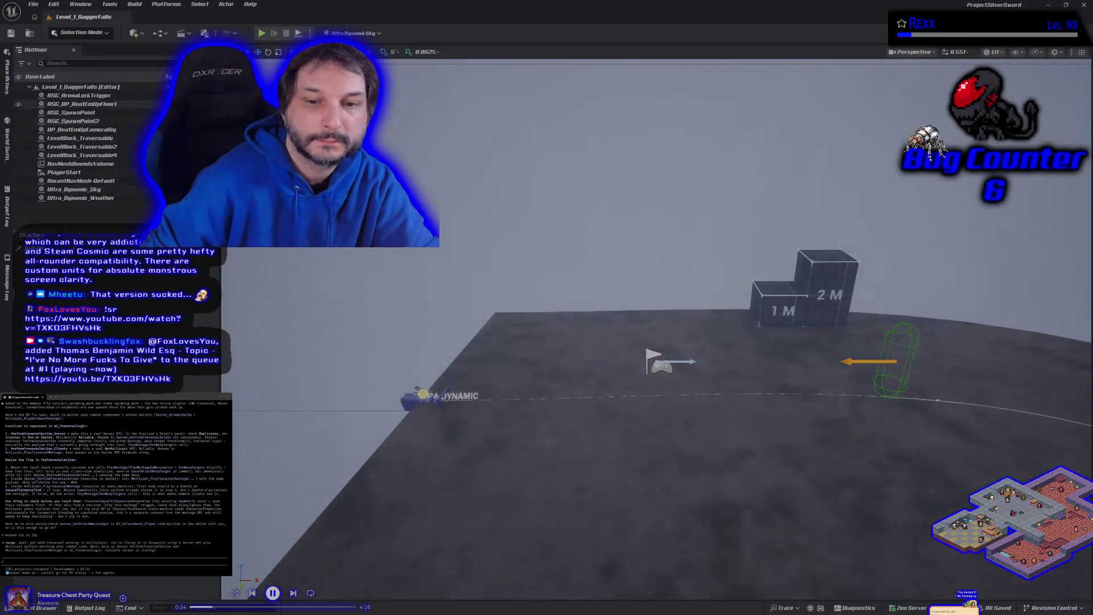
click(45, 607)
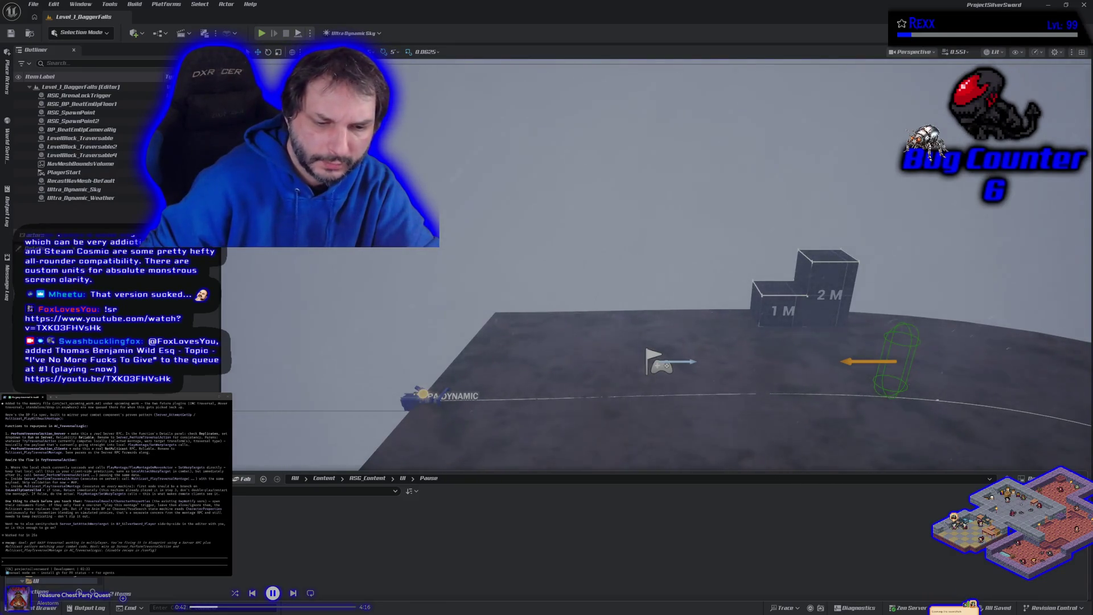
key(alt+Left)
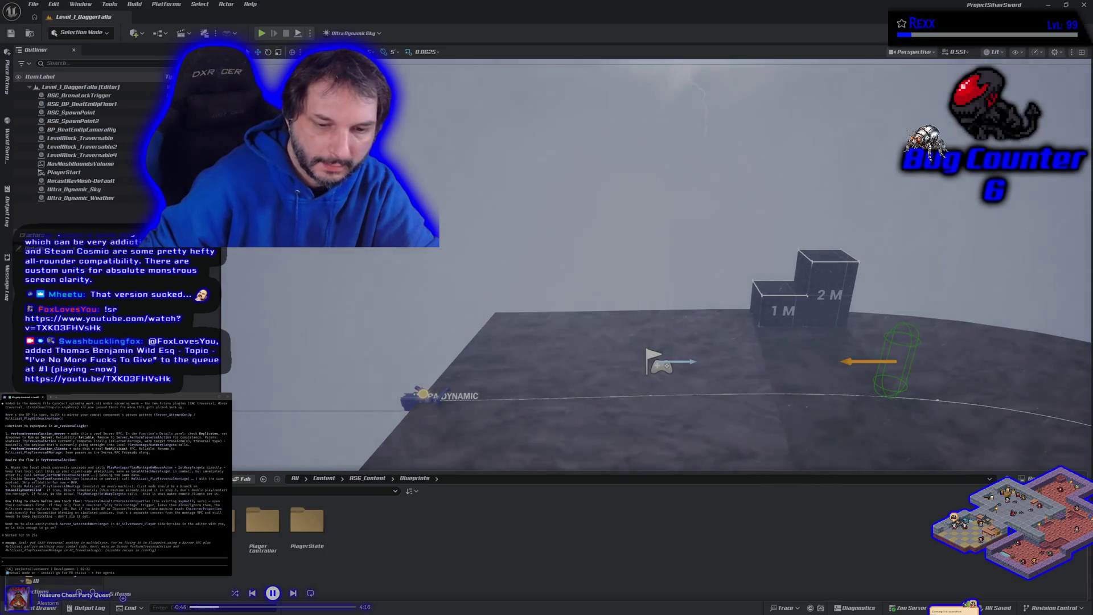
key(alt+Left)
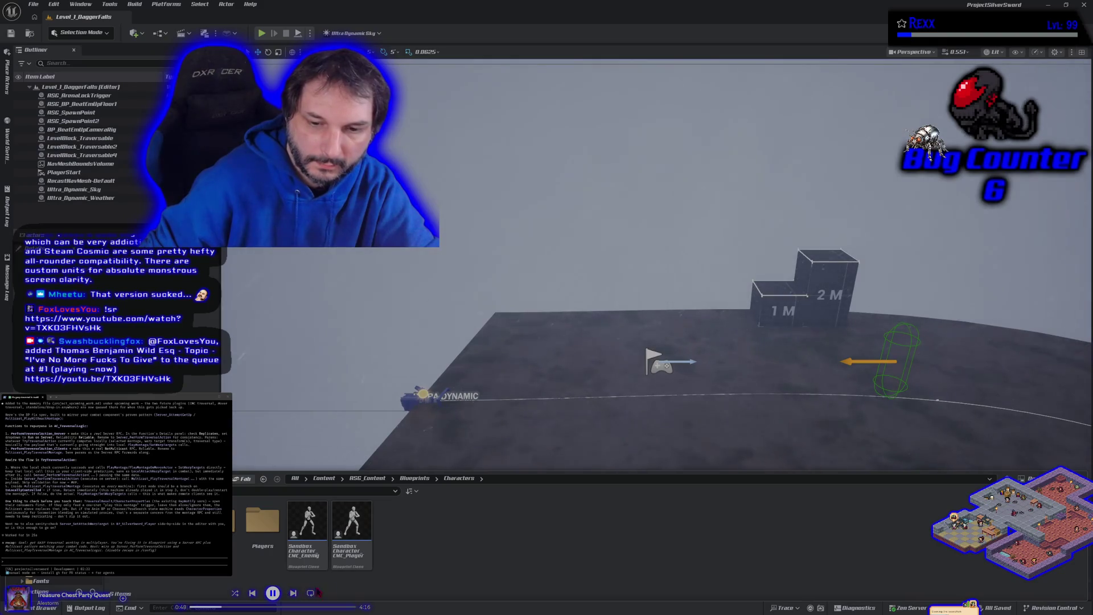
double_click(360, 552)
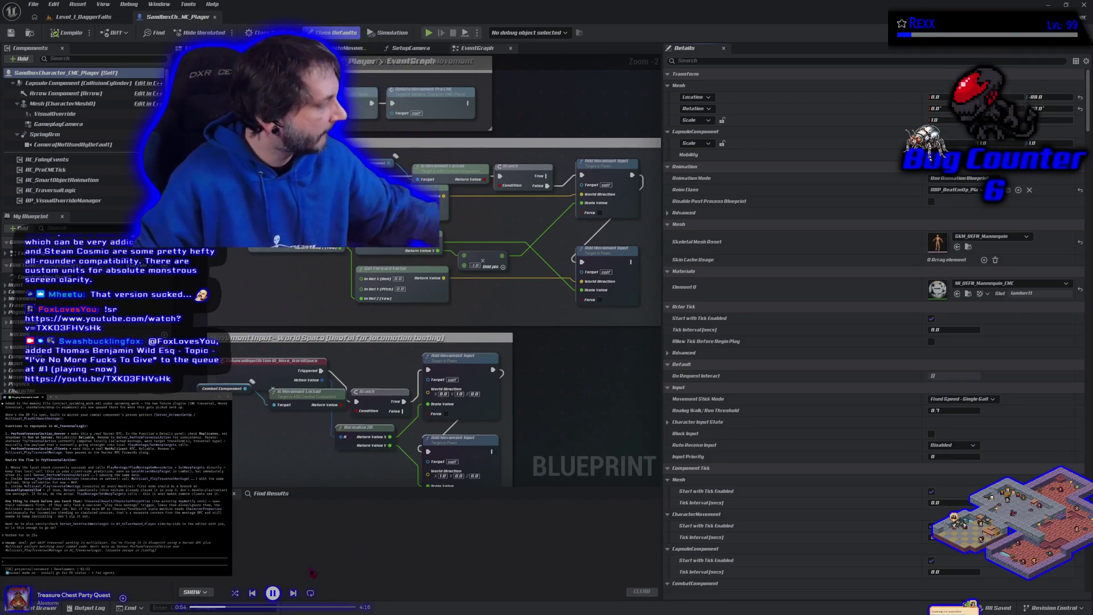
Step: Browse the Camera, Walk, Jump/Traversal and Crouch input nodes, then return to Level_1_DaggerFalls
scroll(284, 308, down, 2)
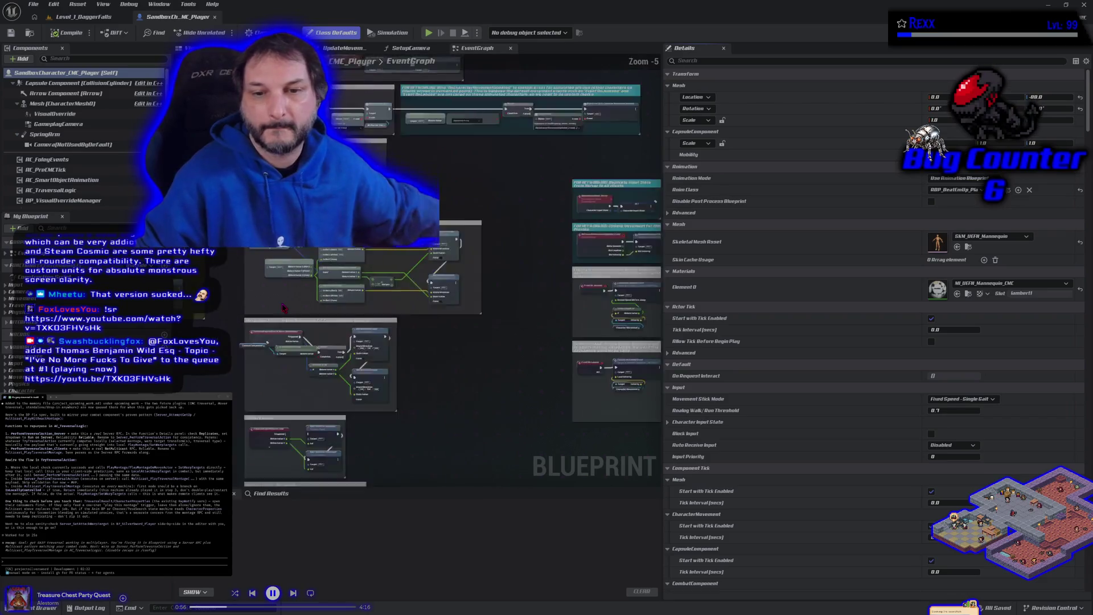
scroll(284, 308, up, 2)
drag(283, 308, 300, 57)
drag(319, 399, 319, 86)
drag(265, 440, 205, 316)
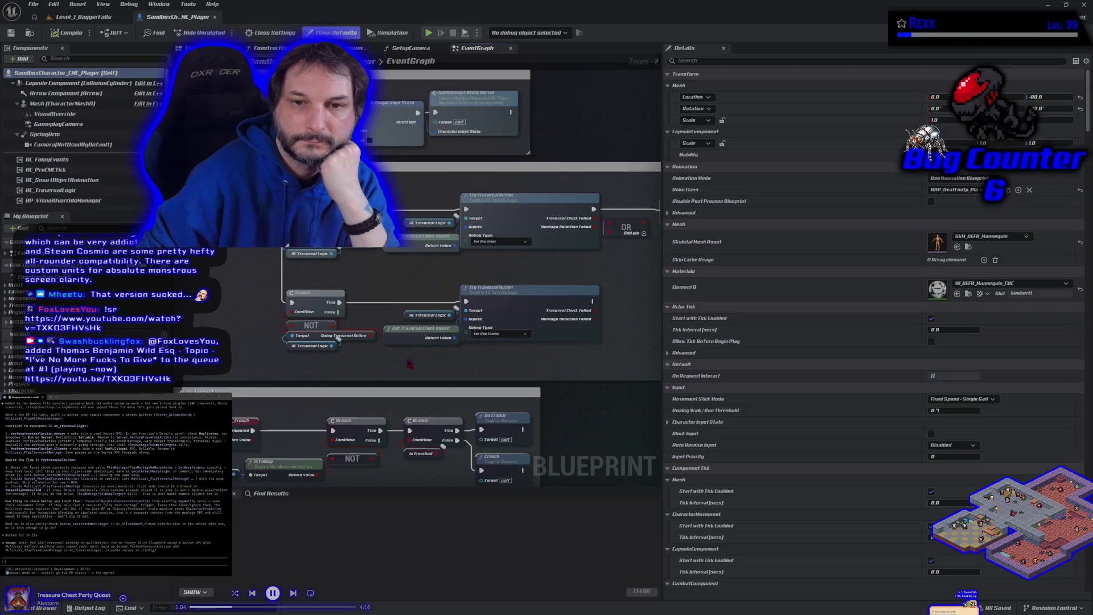
scroll(409, 364, down, 1)
click(267, 319)
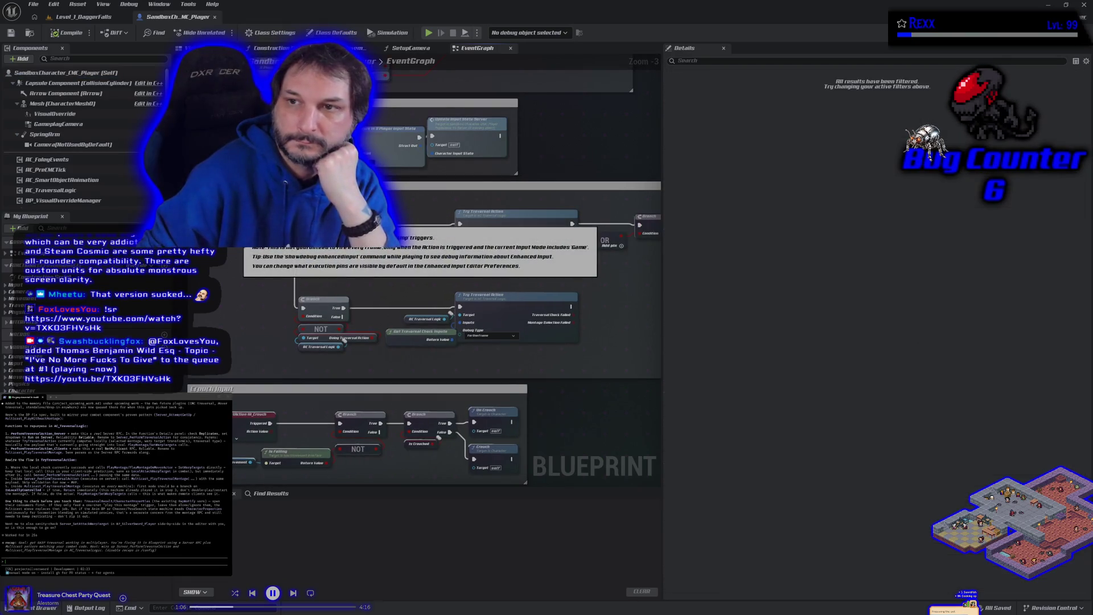
mouse_move(266, 319)
mouse_down()
mouse_move(241, 324)
mouse_move(134, 299)
mouse_move(226, 312)
mouse_move(239, 286)
mouse_up()
click(80, 16)
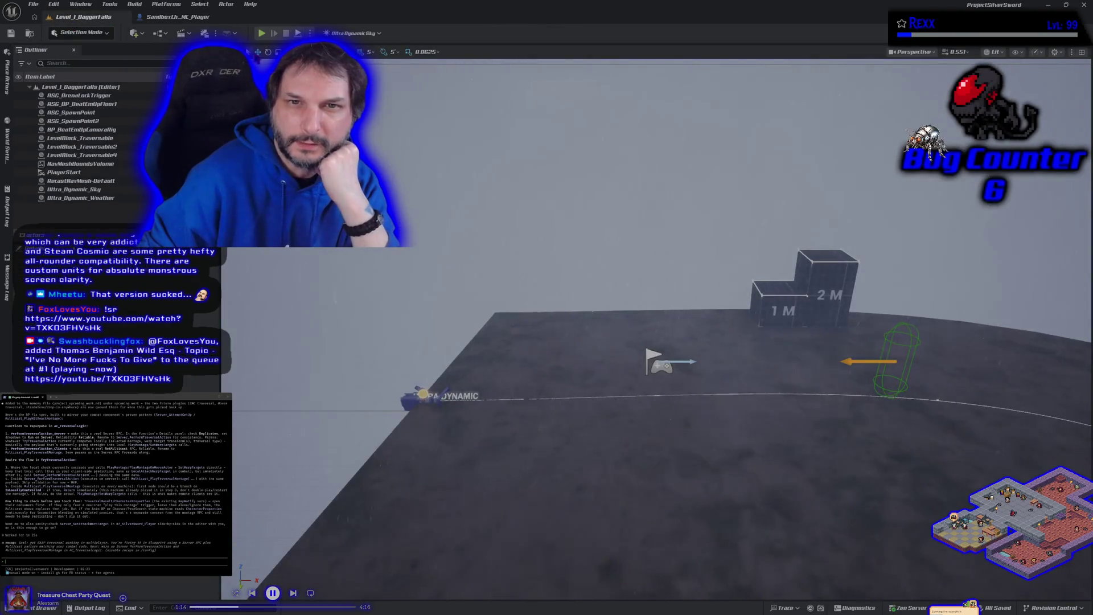
click(310, 32)
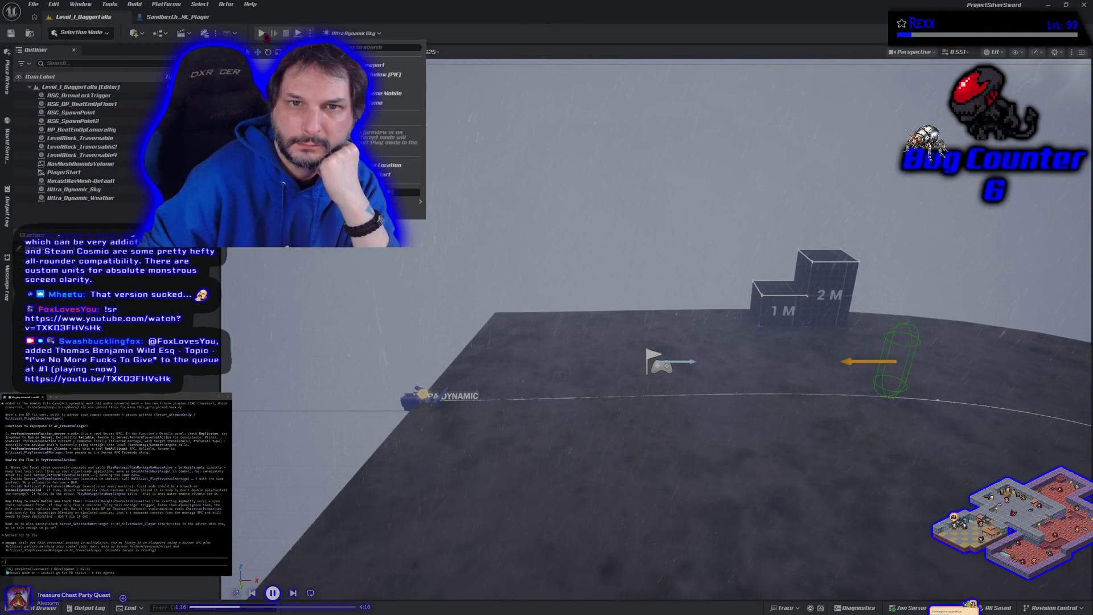
click(384, 65)
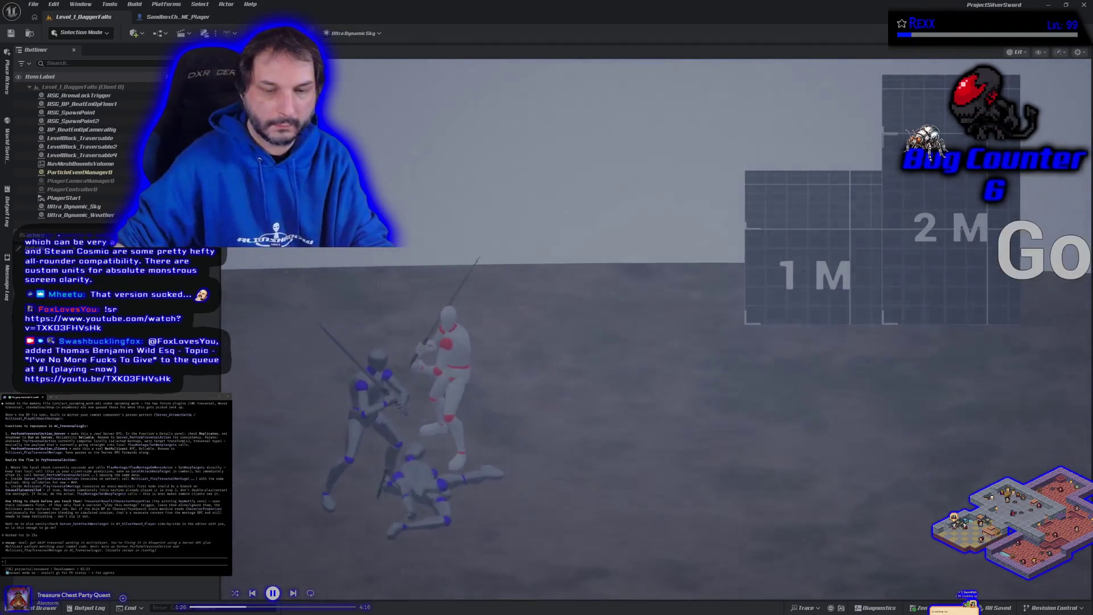
key(Escape)
drag(450, 296, 450, 296)
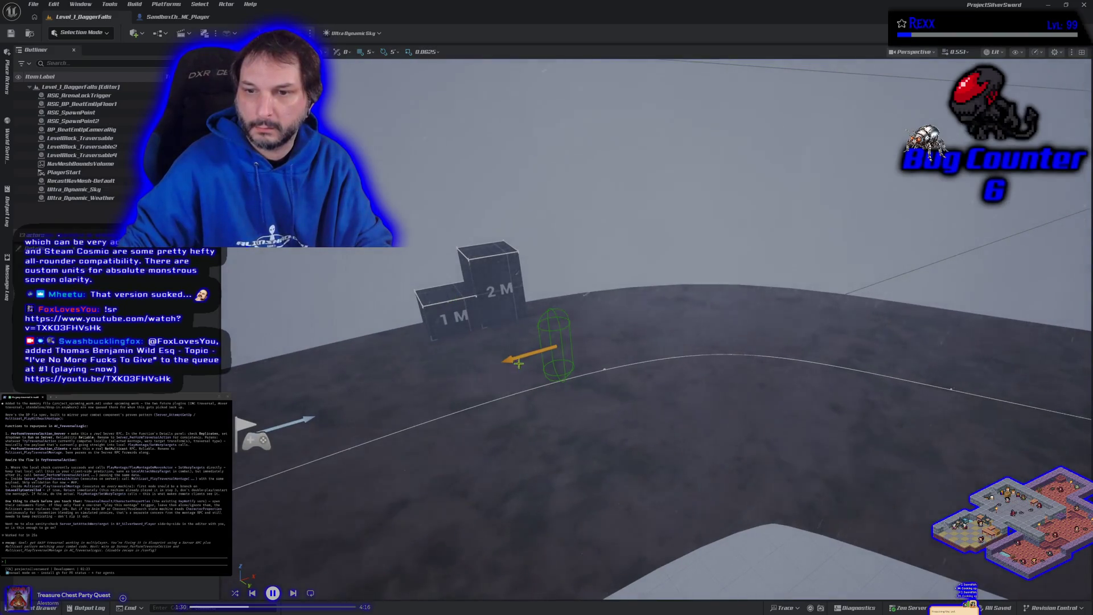
click(555, 348)
key(Delete)
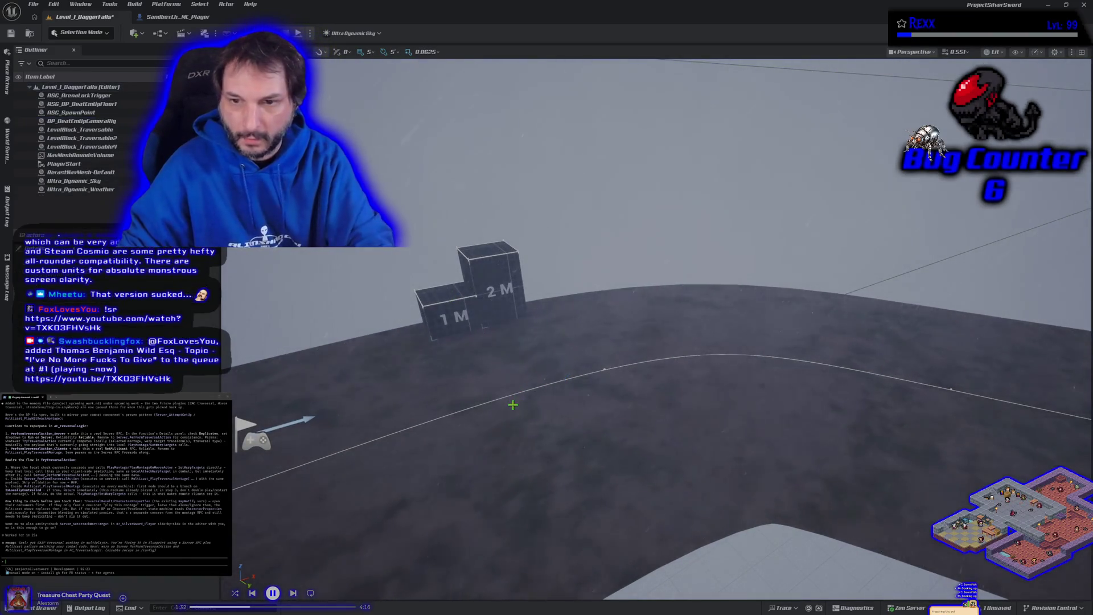
key(ctrl+s)
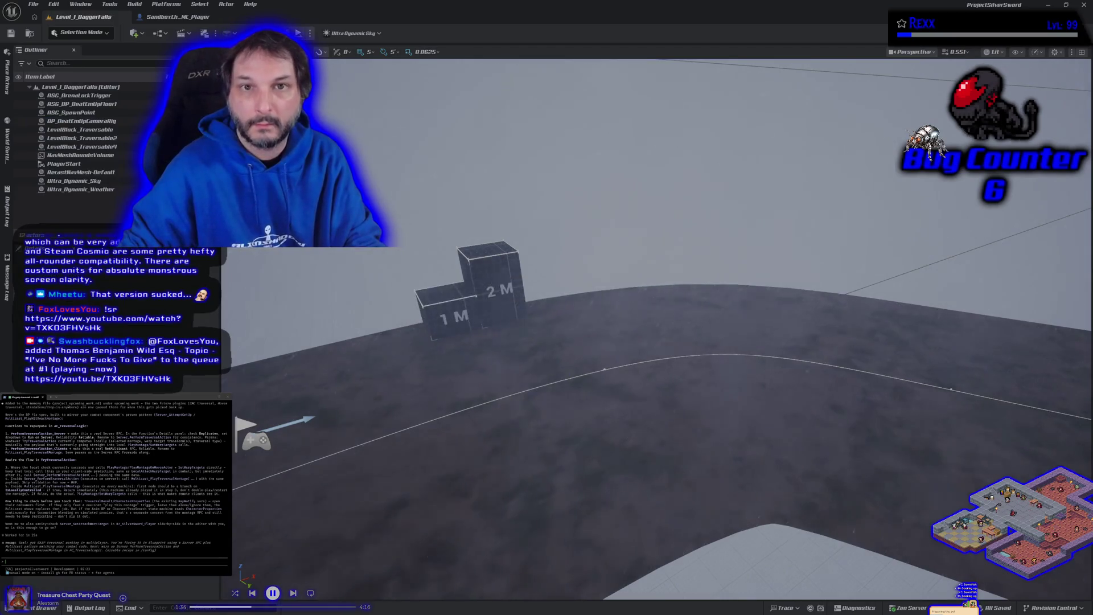
click(298, 33)
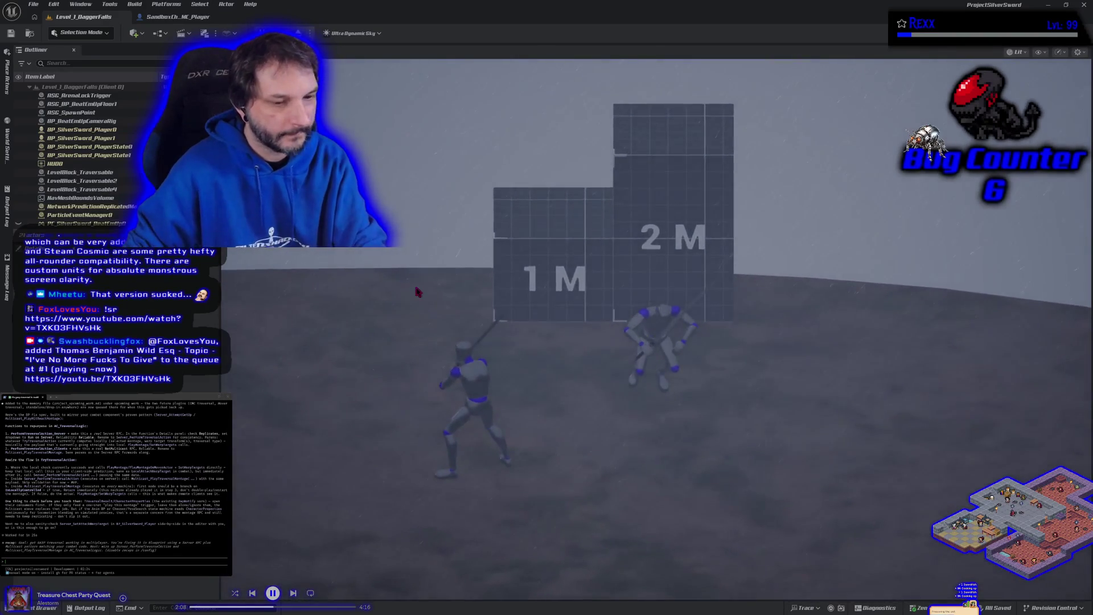
key(Escape)
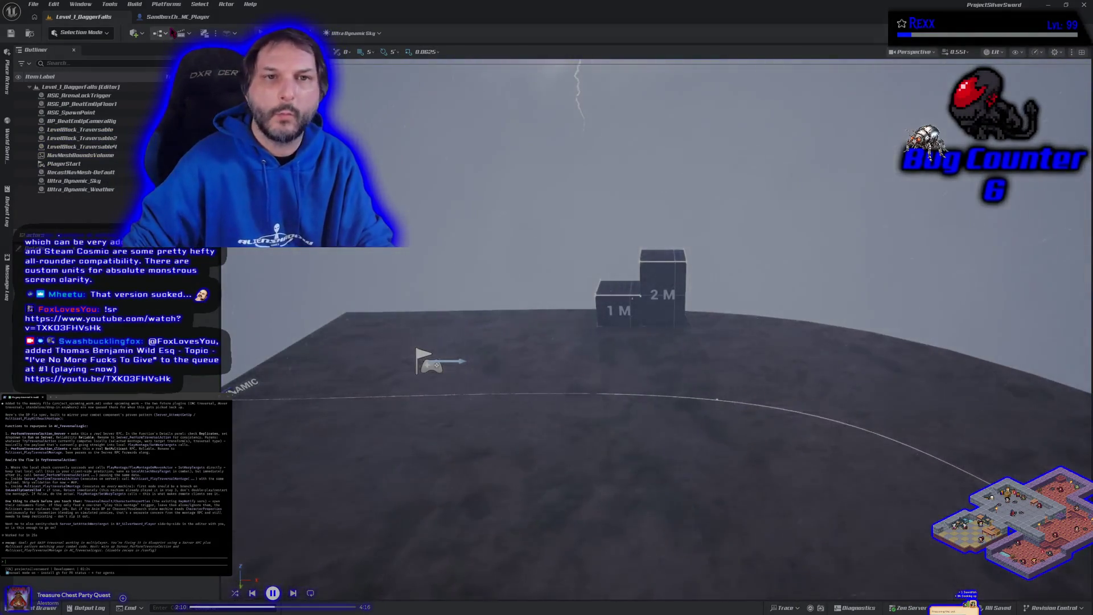
click(174, 16)
Step: Zoom and pan across the SandboxCharacter_CMC_Player EventGraph's traversal node groups
scroll(298, 338, down, 2)
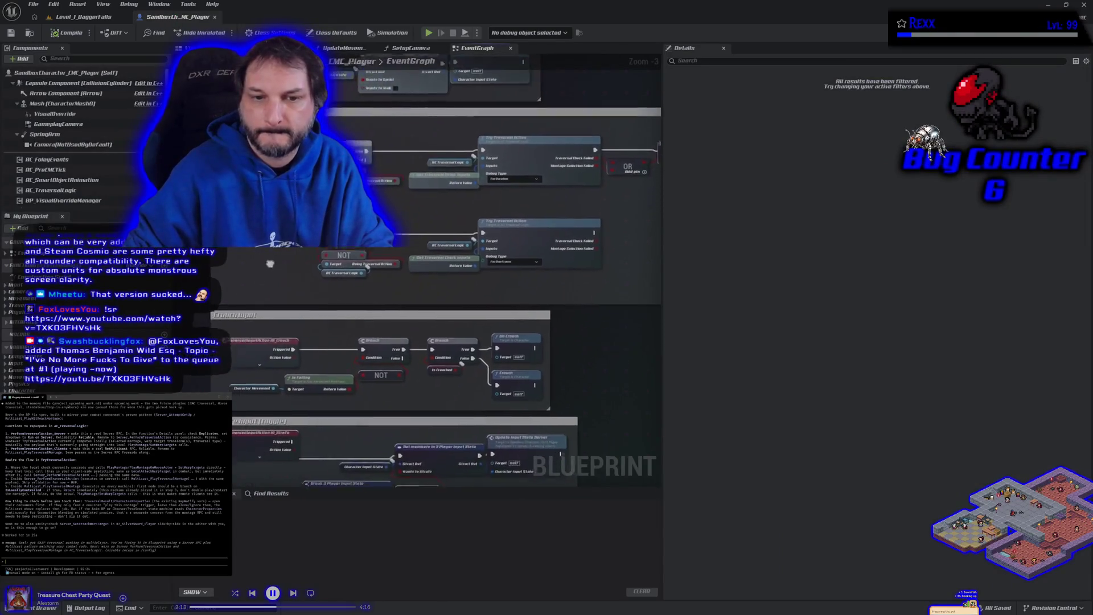
scroll(433, 285, up, 3)
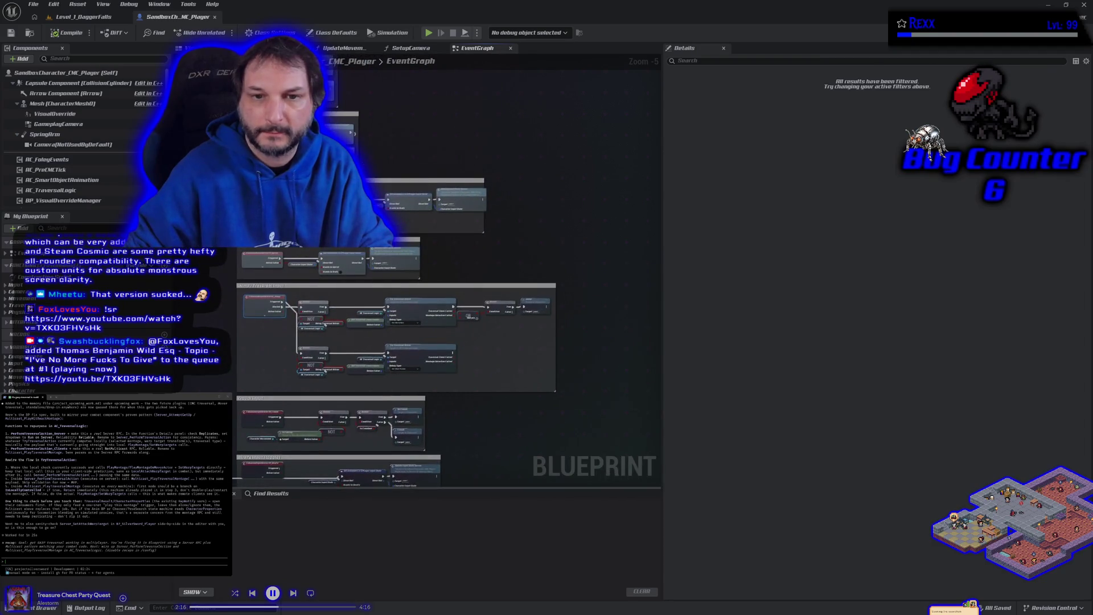
drag(263, 356, 226, 305)
scroll(226, 305, up, 4)
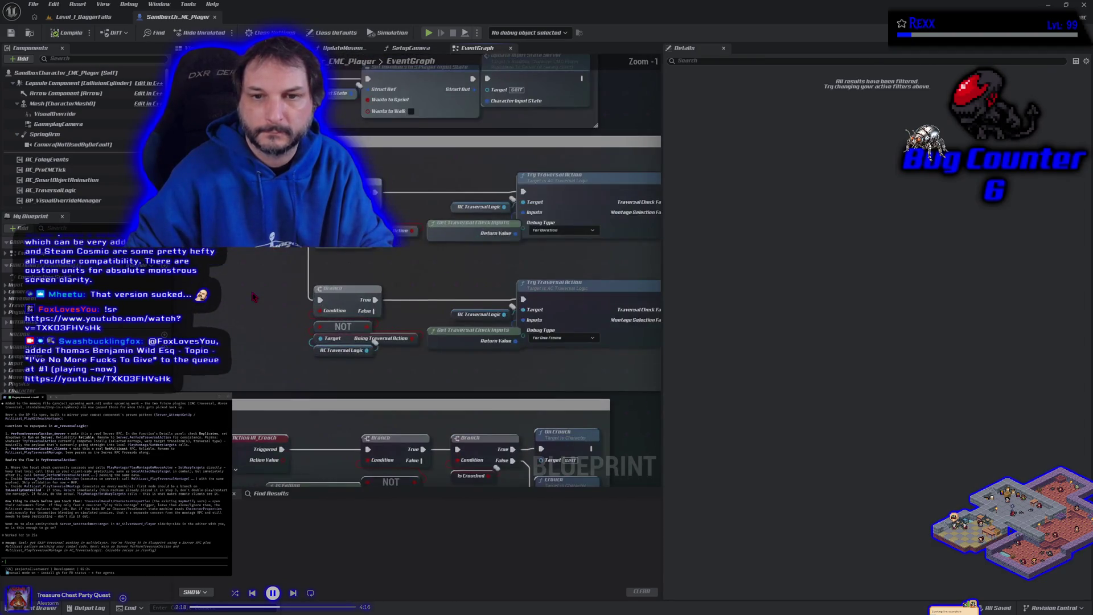
scroll(228, 307, down, 3)
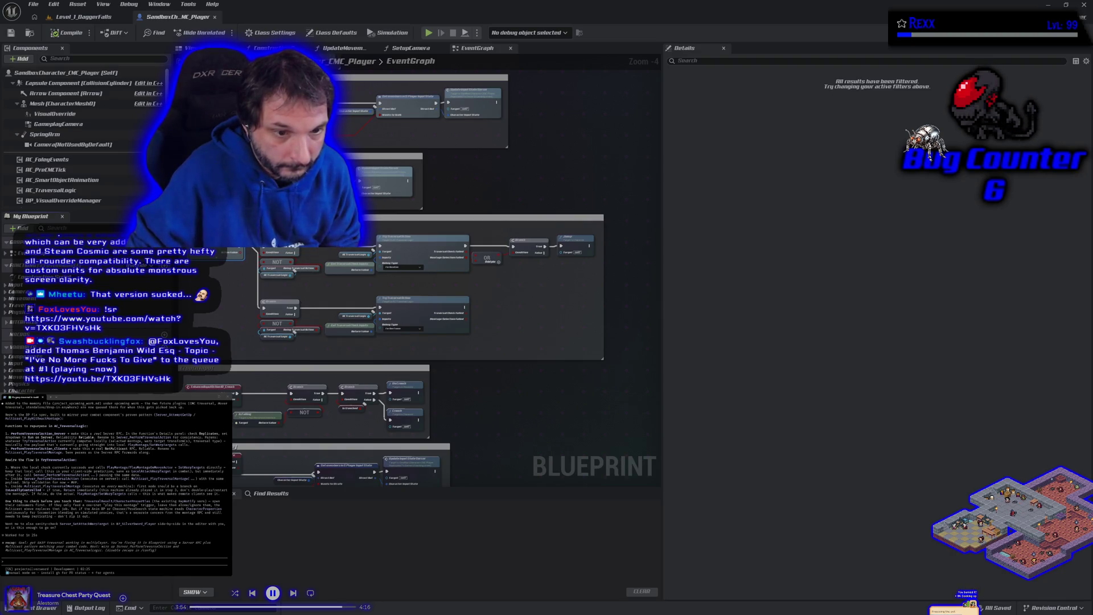
click(21, 391)
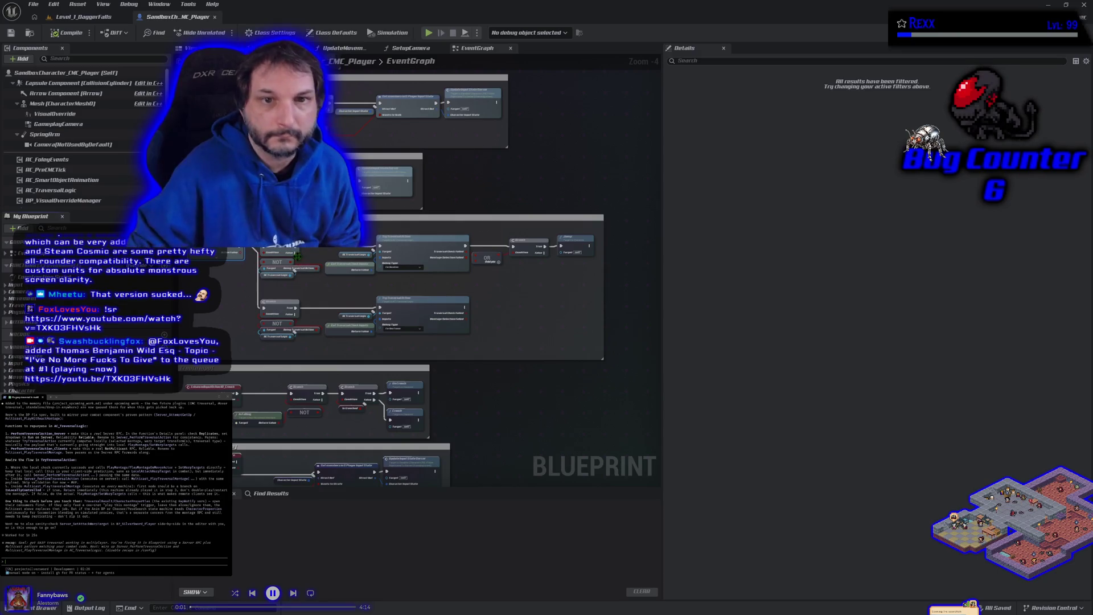
Step: Frame and marquee-select the whole traversal node group in the EventGraph
click(242, 302)
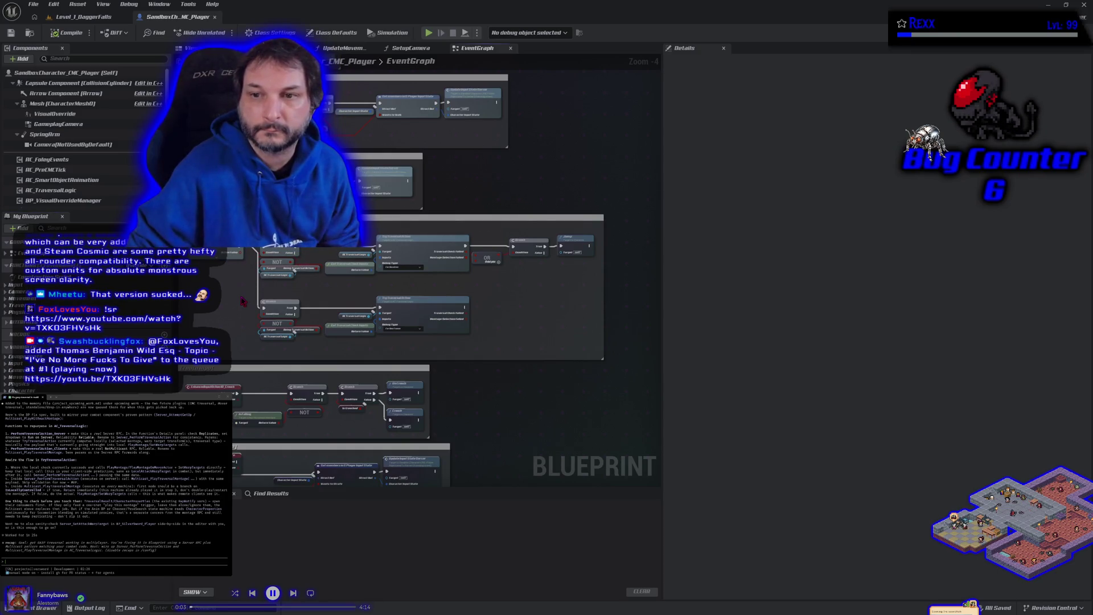
drag(243, 302, 282, 284)
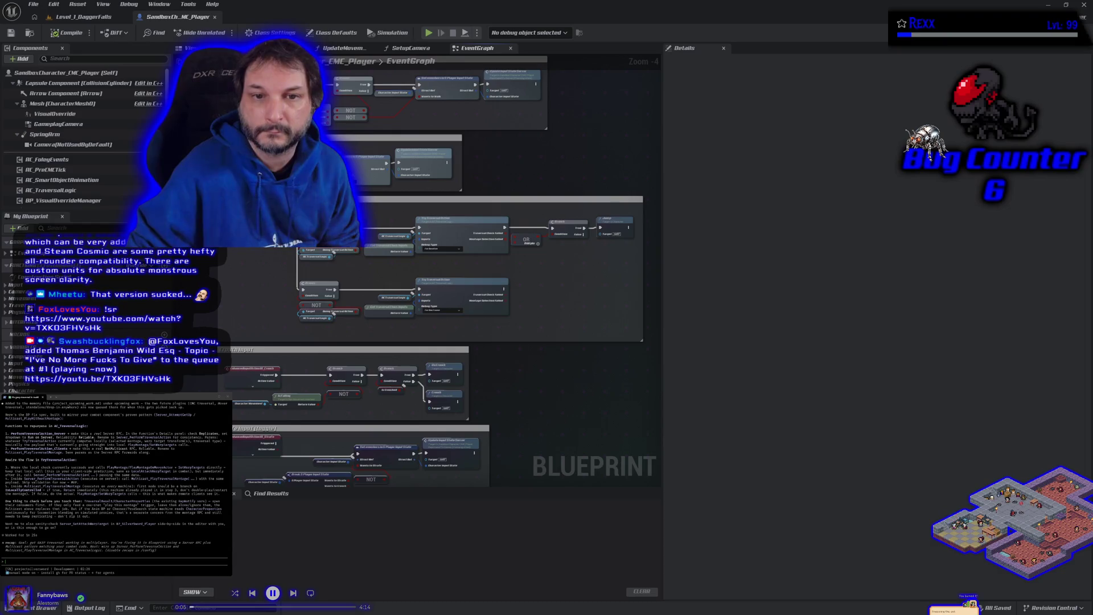
mouse_move(197, 202)
mouse_down()
mouse_move(419, 319)
mouse_move(589, 319)
mouse_move(641, 340)
mouse_up()
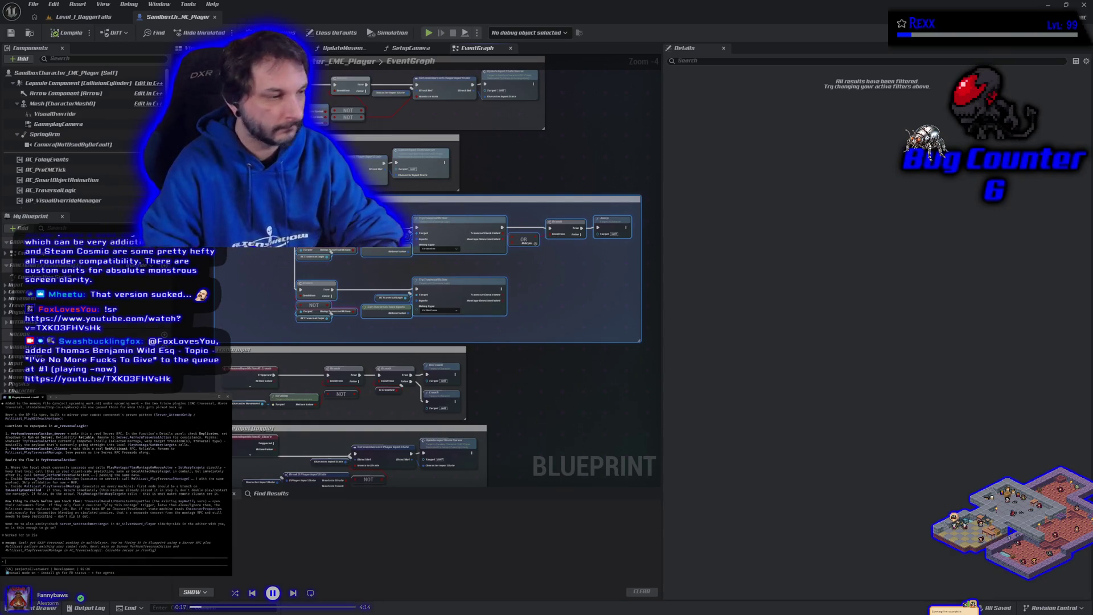
Step: Paste the traversal graph into the terminal assistant with a question, then open the Content Drawer
key(ctrl+v)
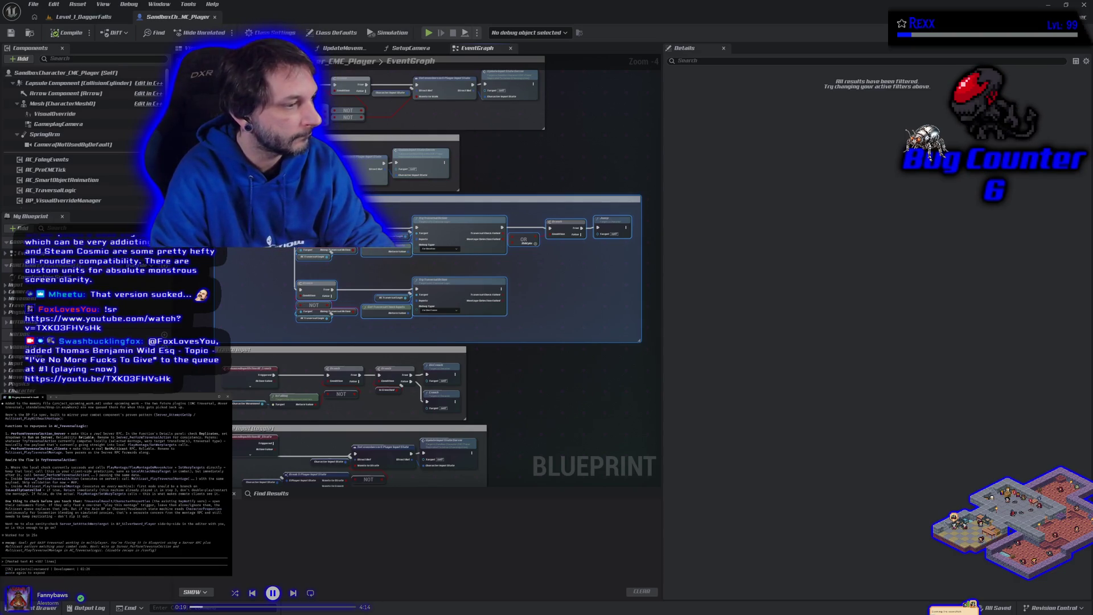
text(how do i cre)
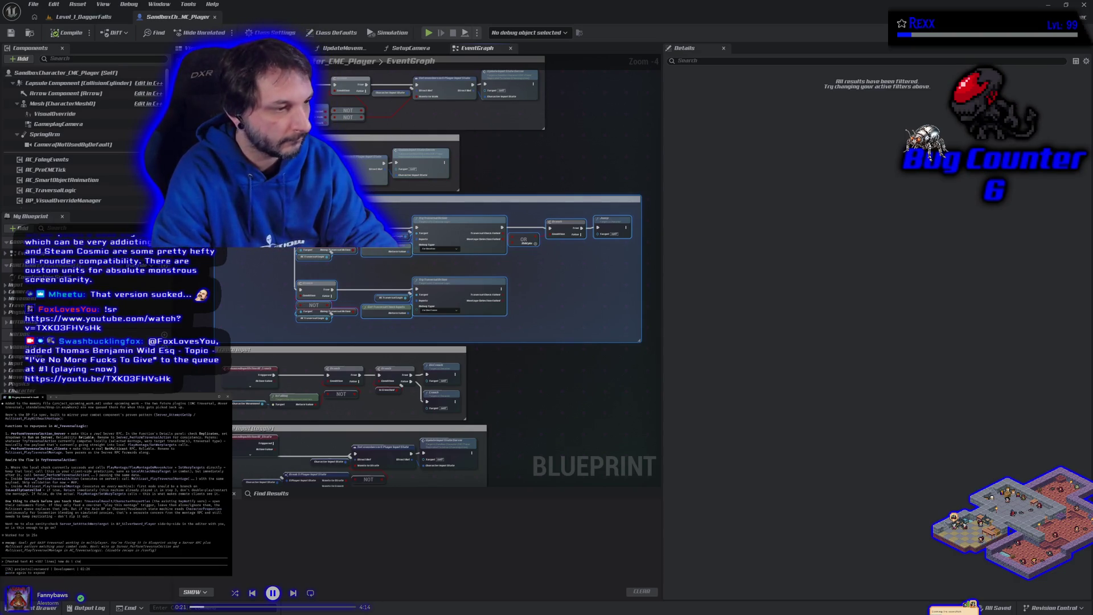
text(at)
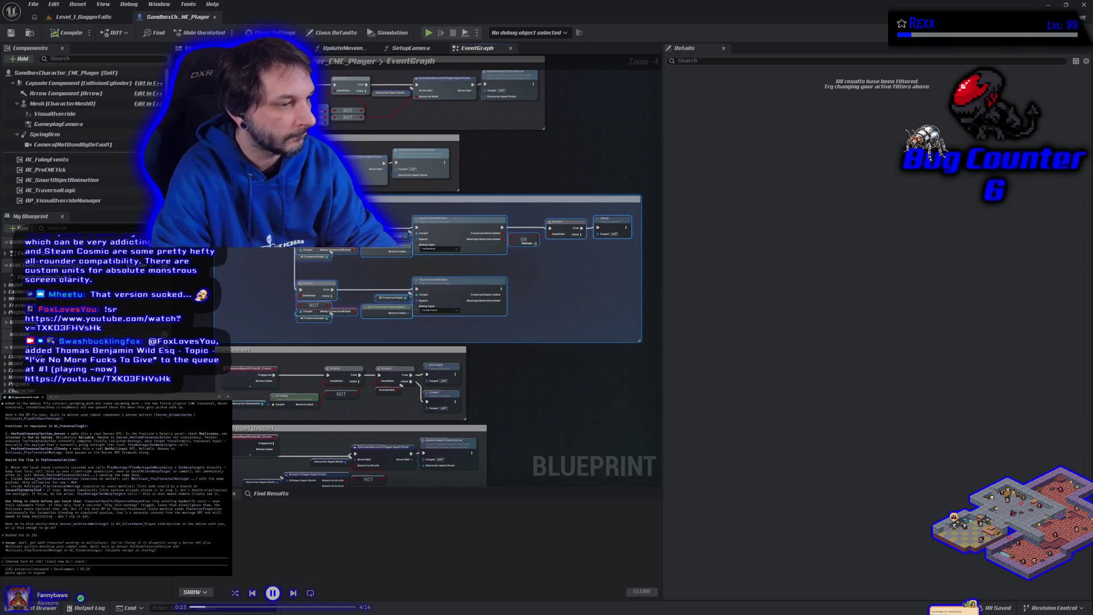
text(what you)
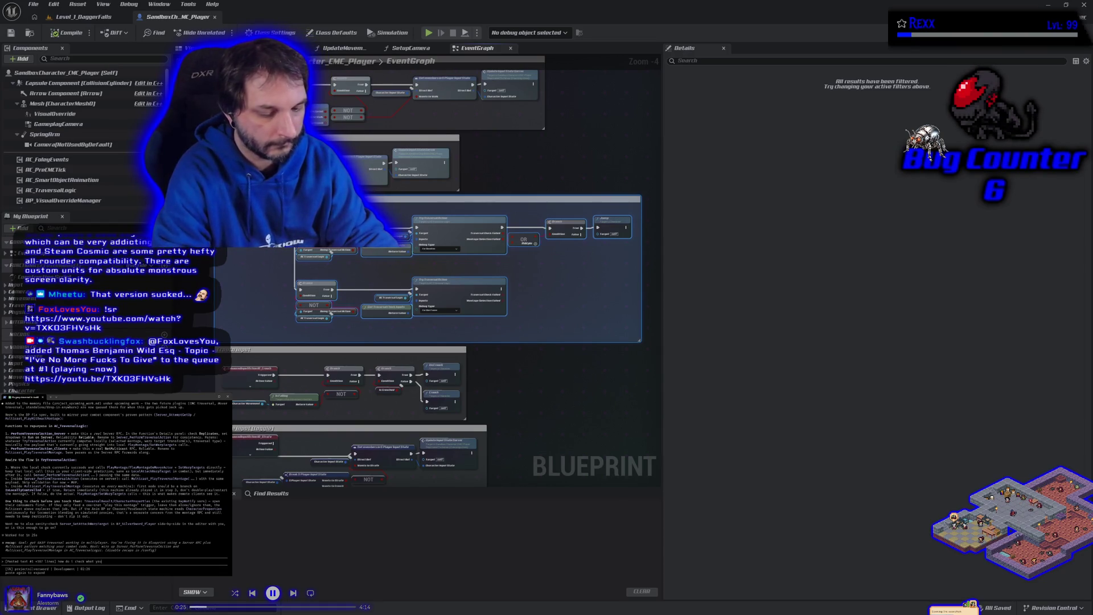
text( said)
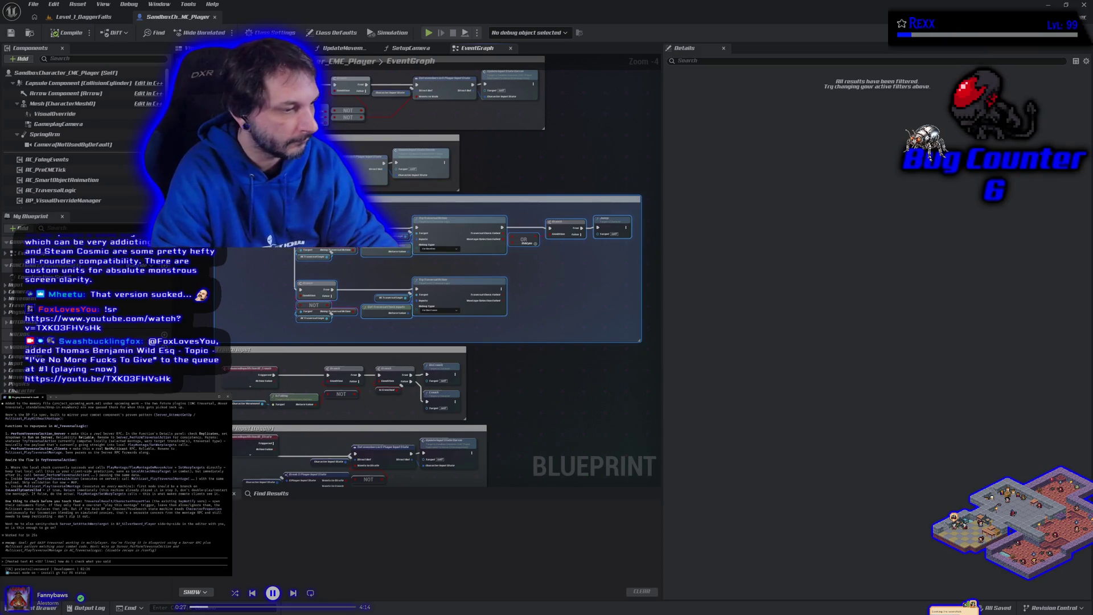
key(Return)
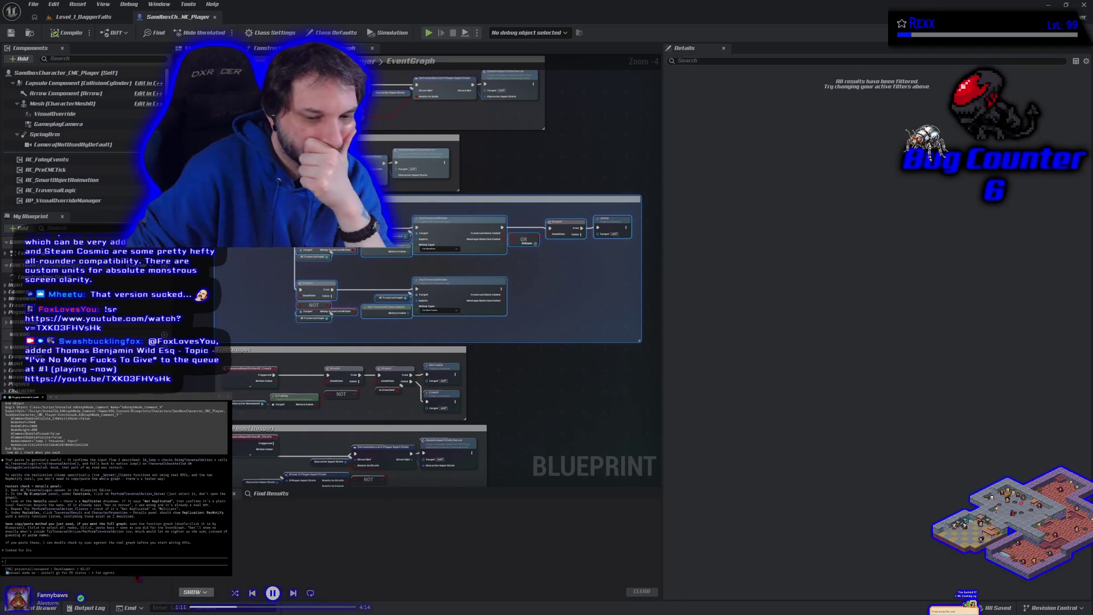
click(41, 608)
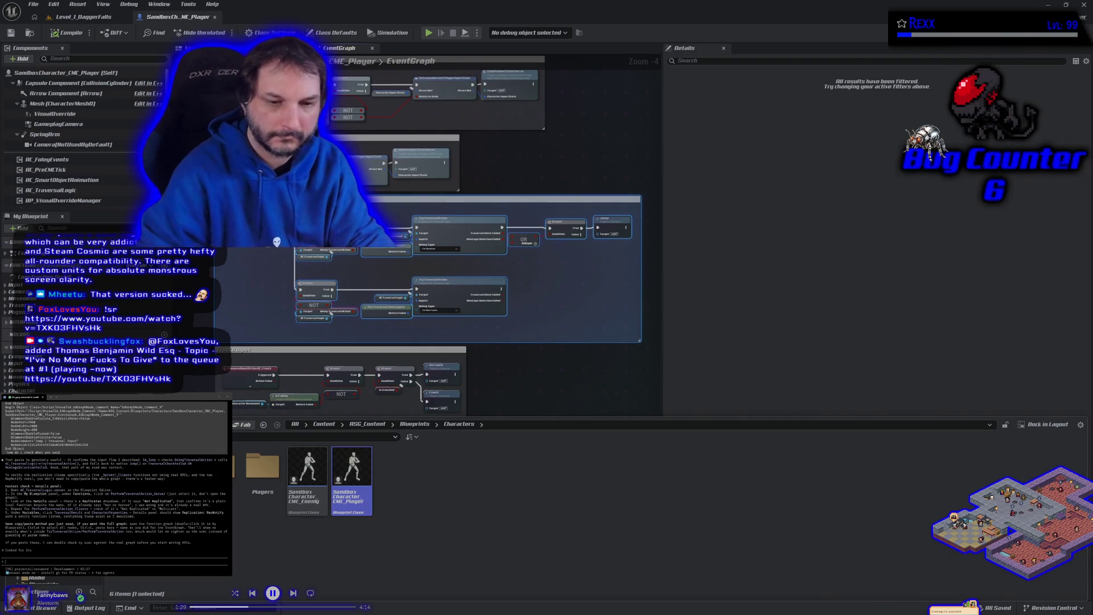
Step: Search the Content Browser for 'ac_tr' and open the AC_TraversalLogic blueprint
click(295, 424)
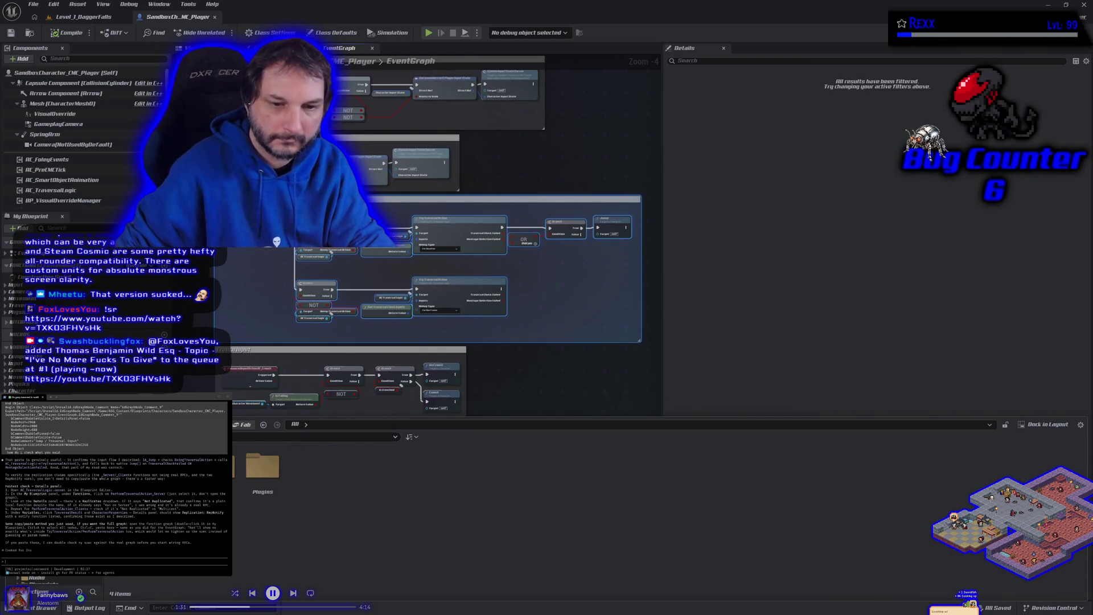
text(ac)
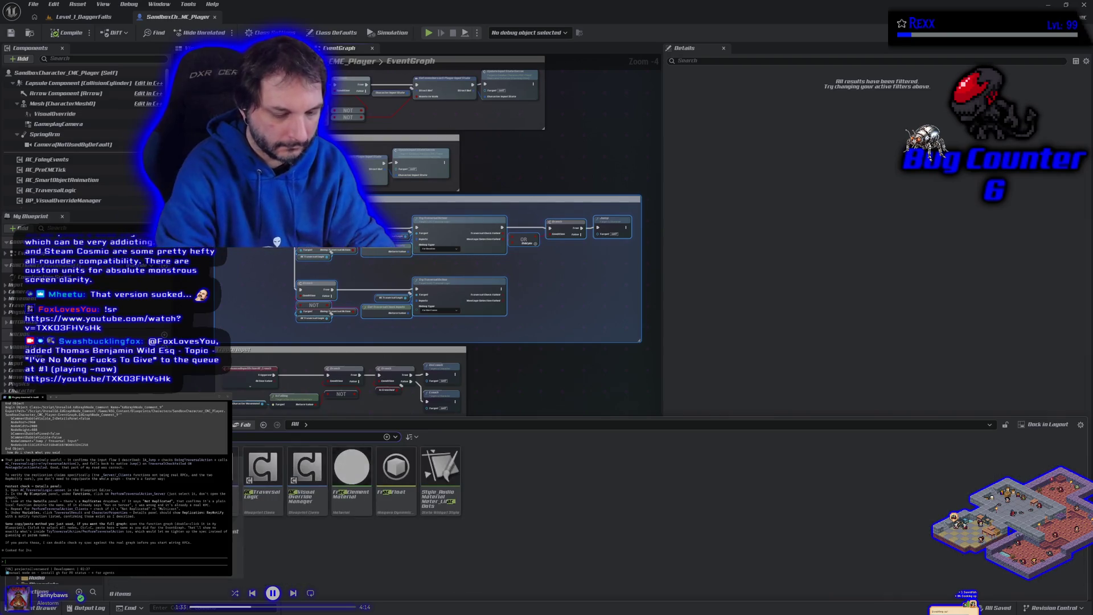
text(_tr)
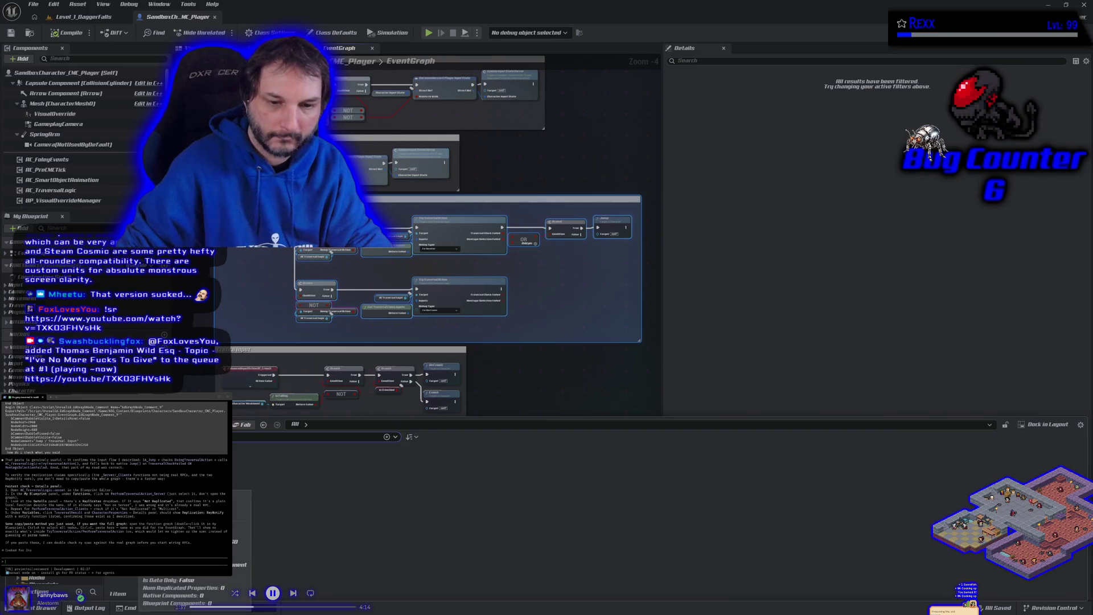
double_click(188, 541)
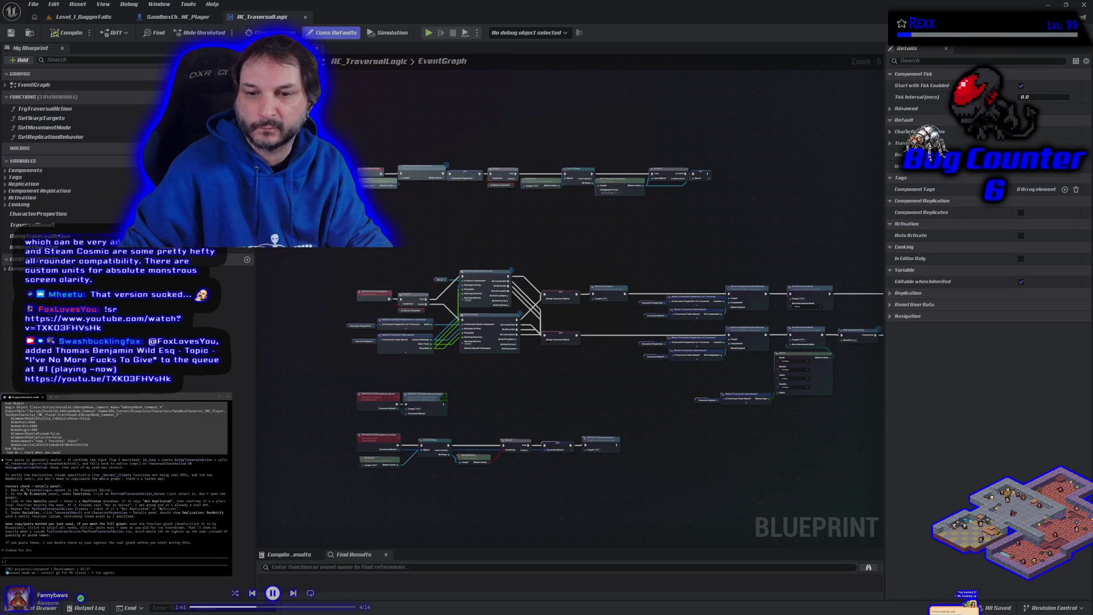
Step: Frame and inspect the PerformTraversalAction_Server and _Clients events, then select both nodes
drag(481, 395, 418, 388)
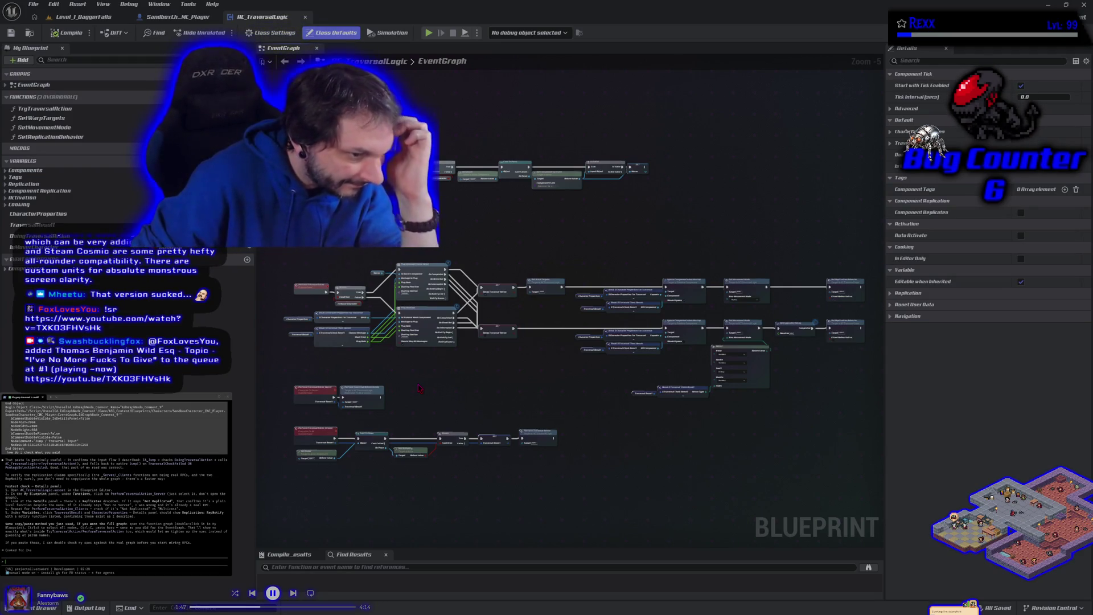
scroll(351, 376, up, 3)
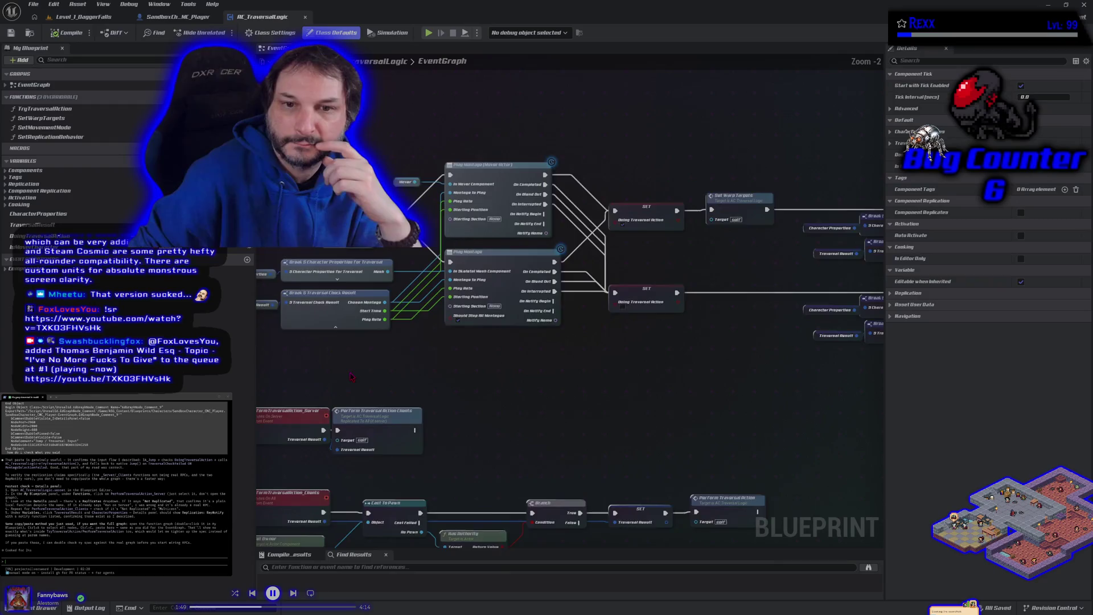
drag(352, 376, 407, 311)
drag(391, 383, 407, 292)
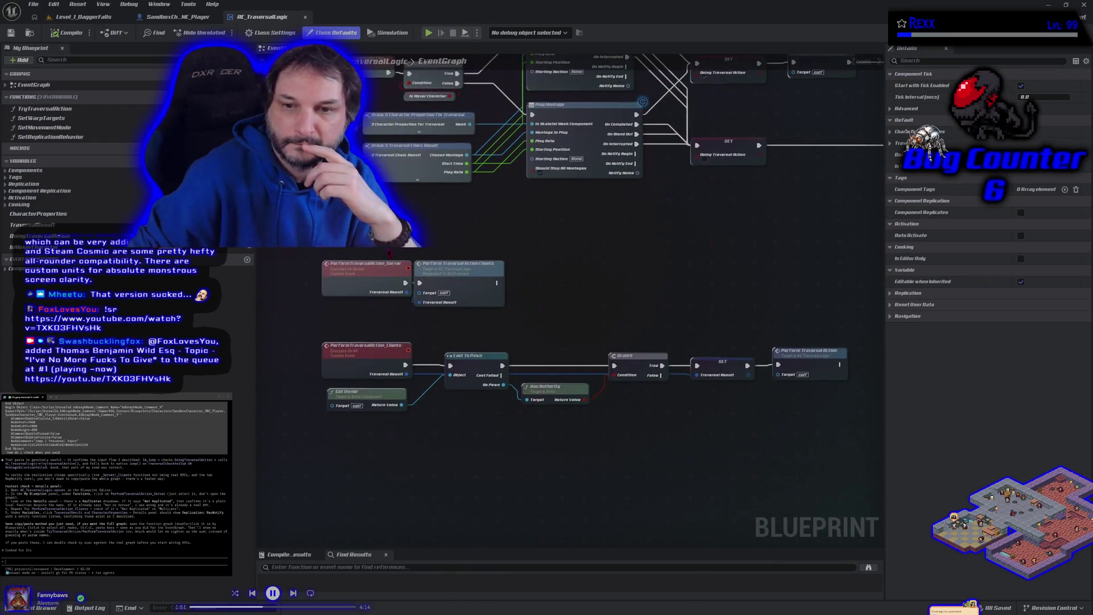
click(365, 294)
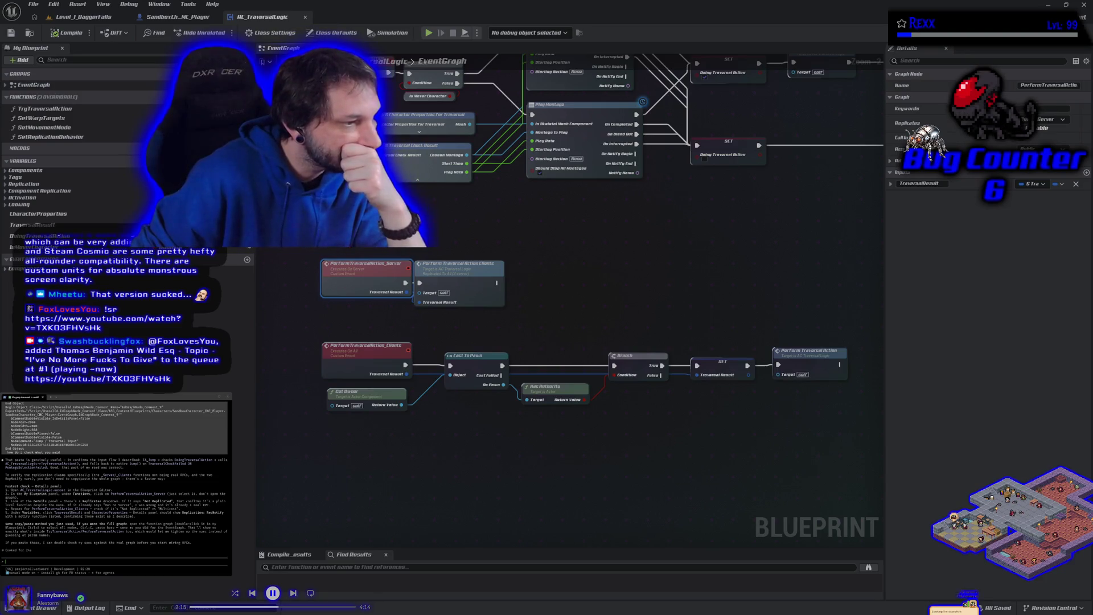
click(355, 369)
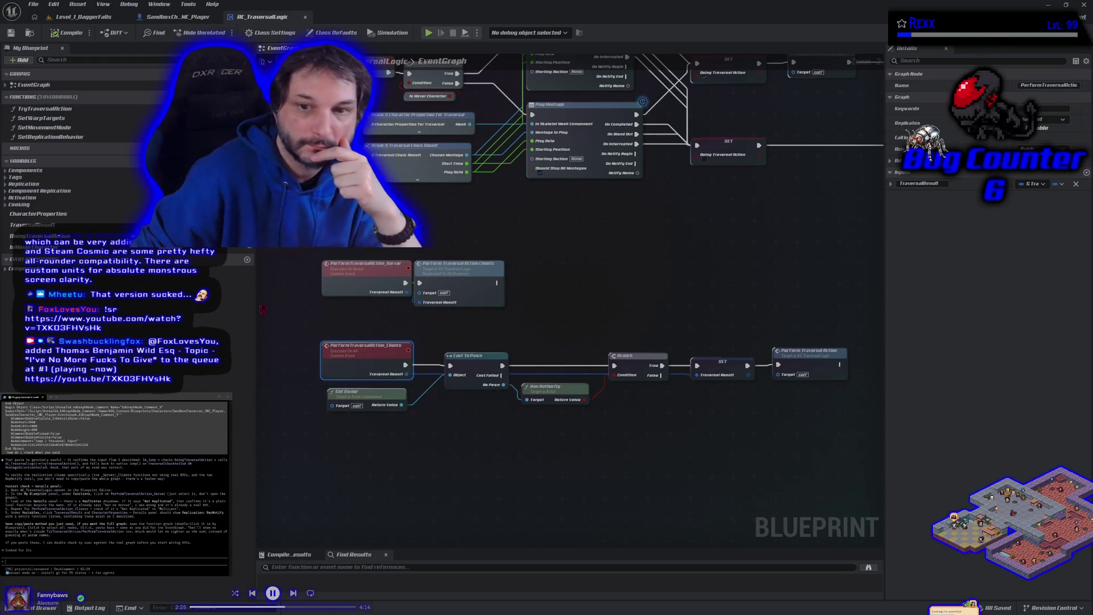
mouse_move(271, 249)
mouse_down()
mouse_move(457, 393)
mouse_move(859, 399)
mouse_up()
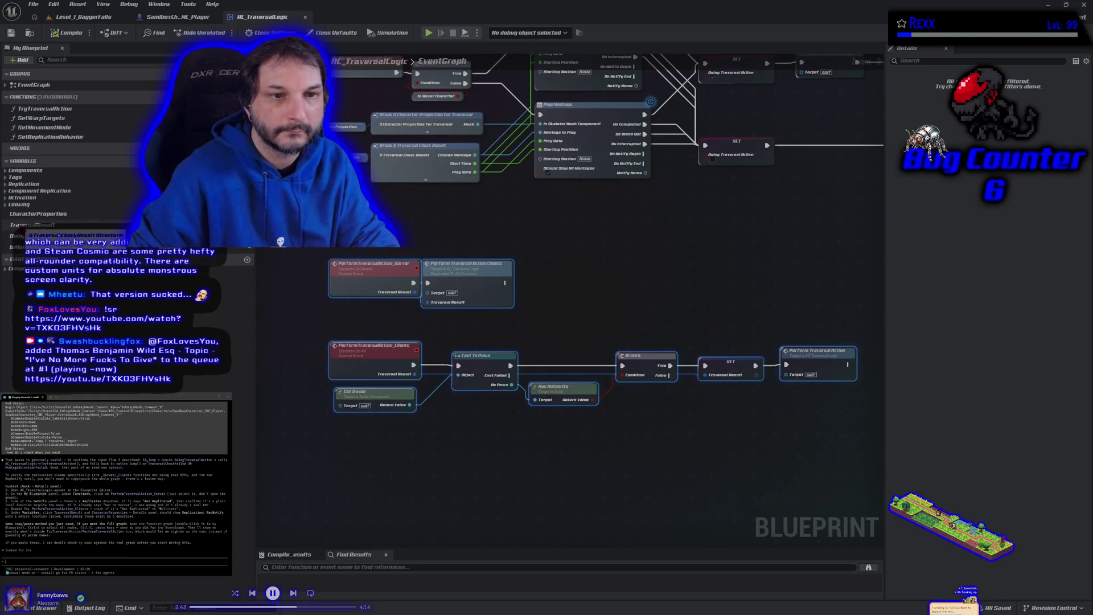
Step: Inspect the TraversalResult variable's default values and bring up its Replication dropdown in Details
click(23, 226)
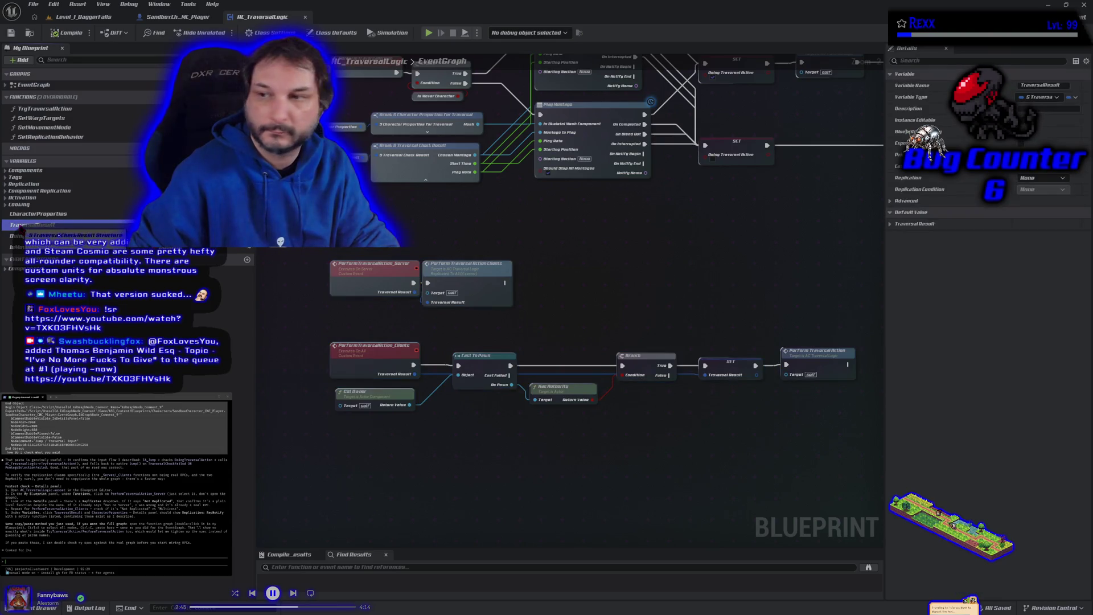
click(891, 224)
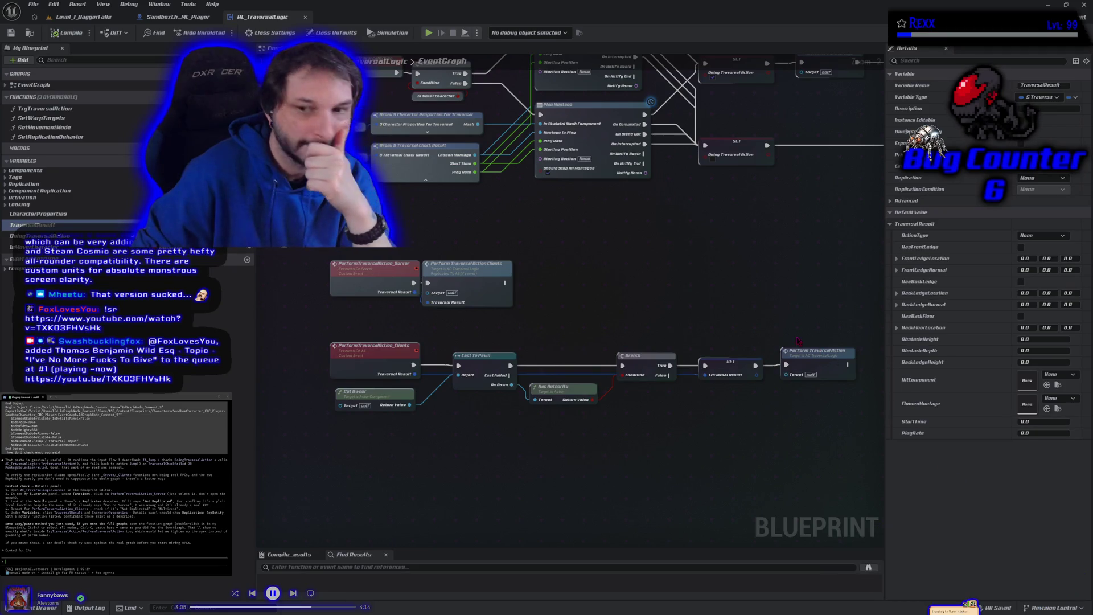
click(471, 329)
key(ctrl+a)
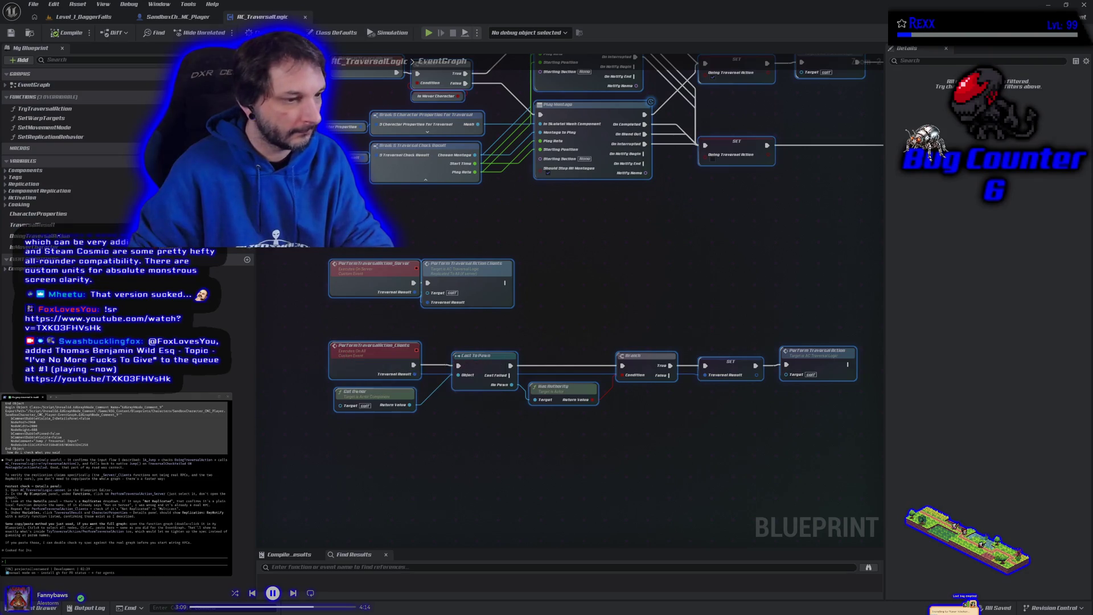
key(Escape)
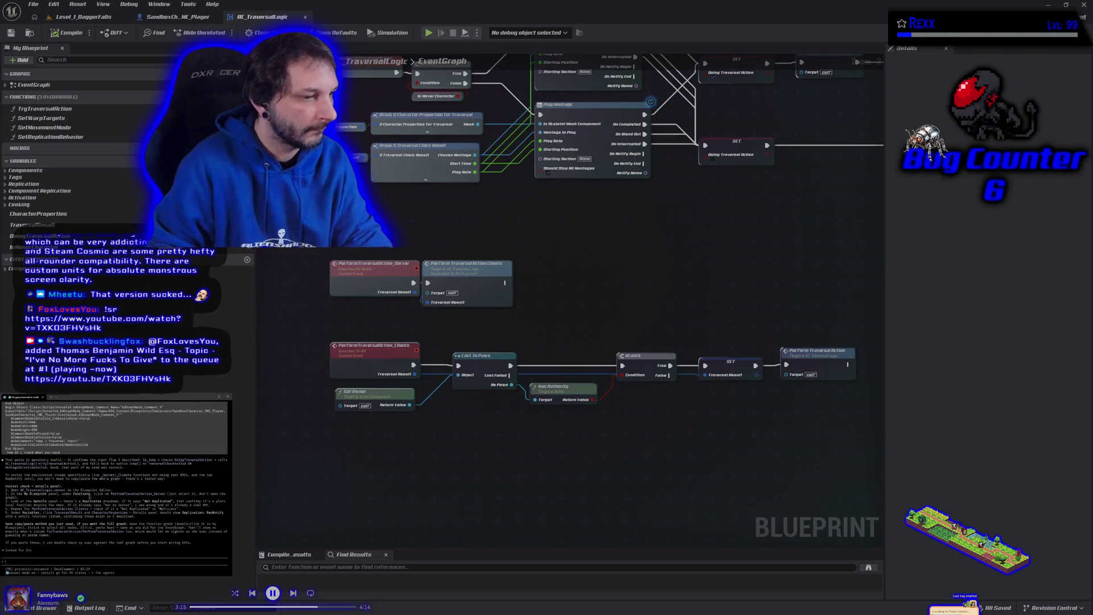
key(Return)
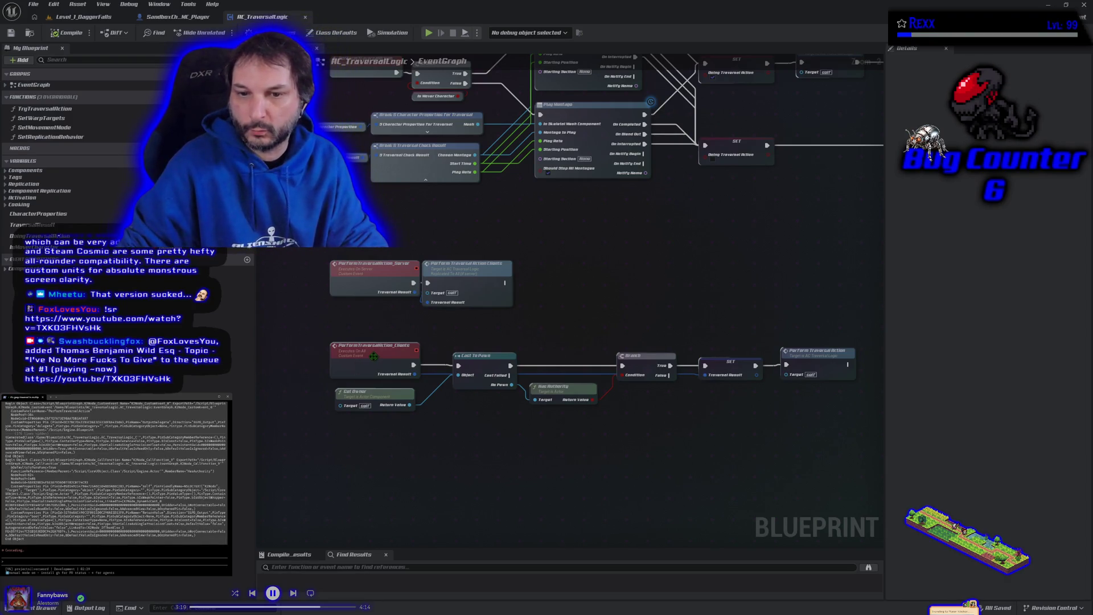
click(57, 226)
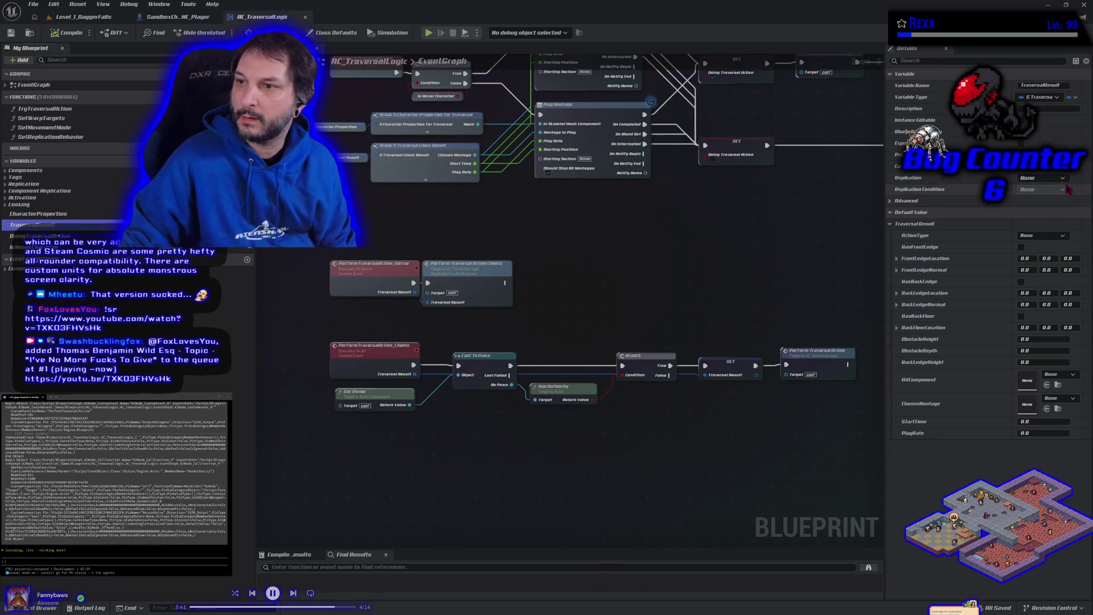
click(1050, 178)
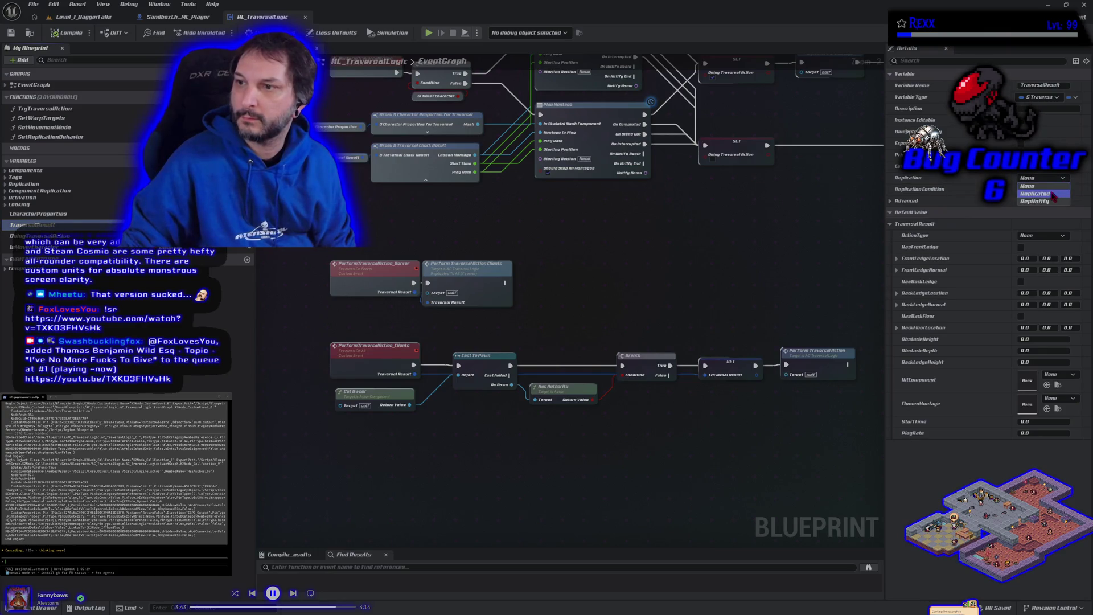
Step: Set TraversalResult's replication to Replicated, compile, and launch a Play-in-Editor session
click(1053, 201)
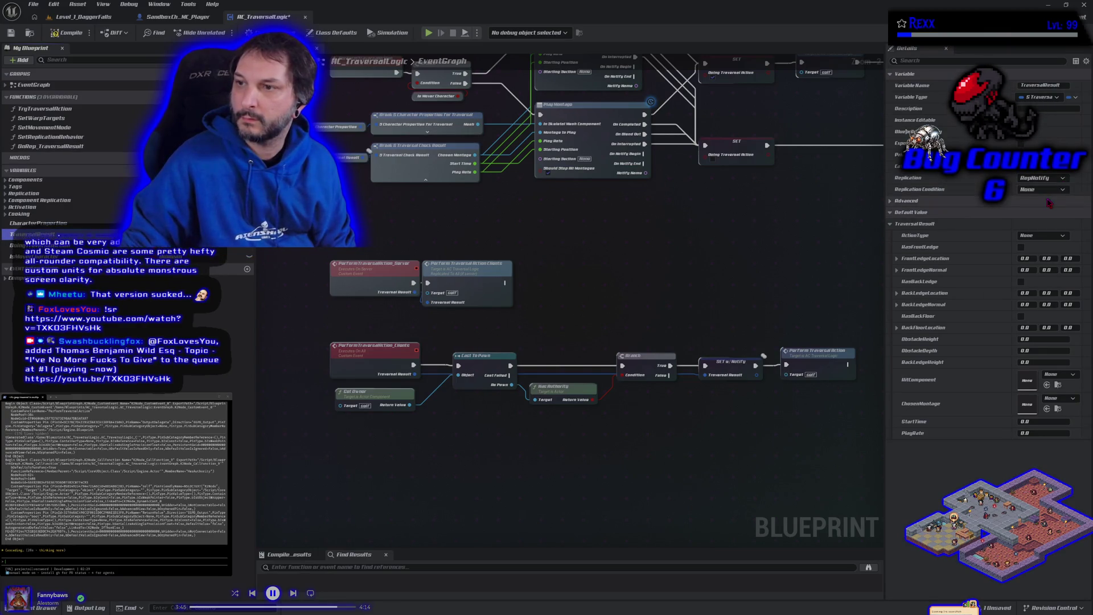
click(1052, 194)
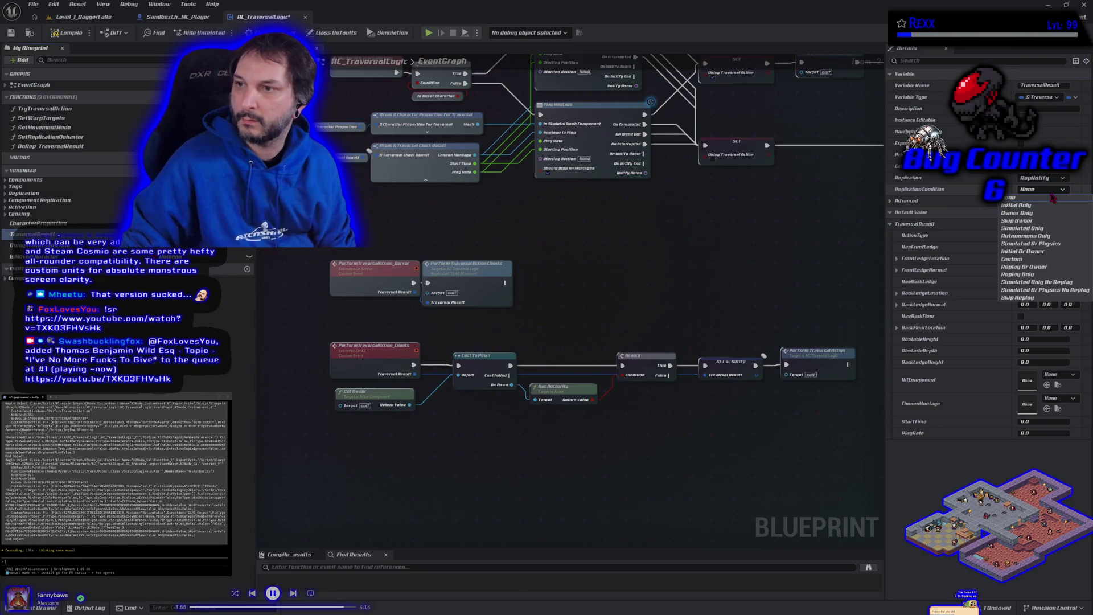
click(1042, 177)
click(1042, 178)
click(1035, 195)
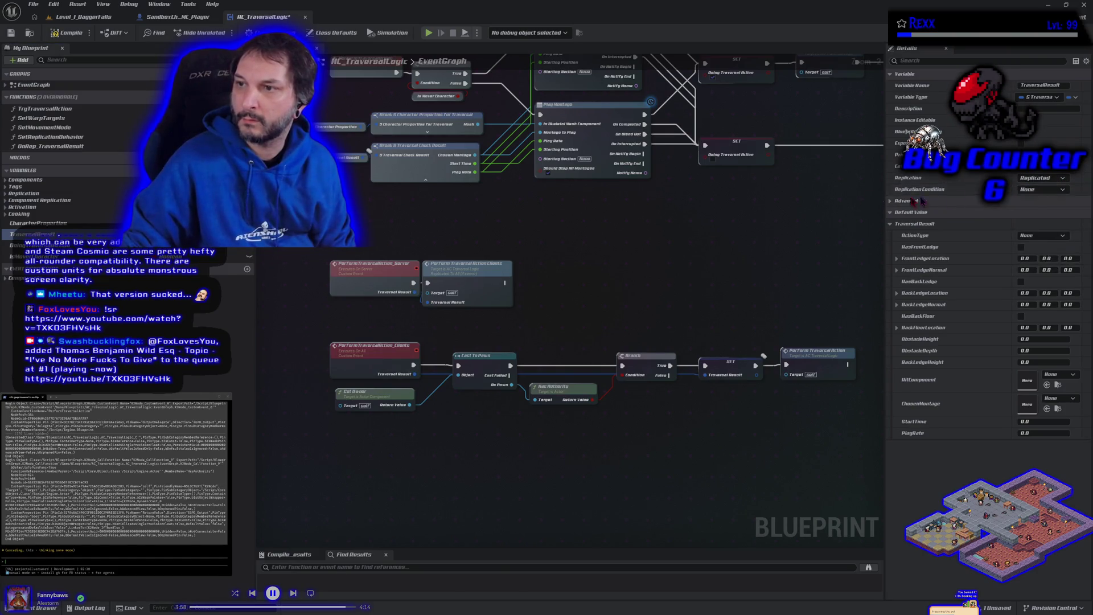
click(64, 34)
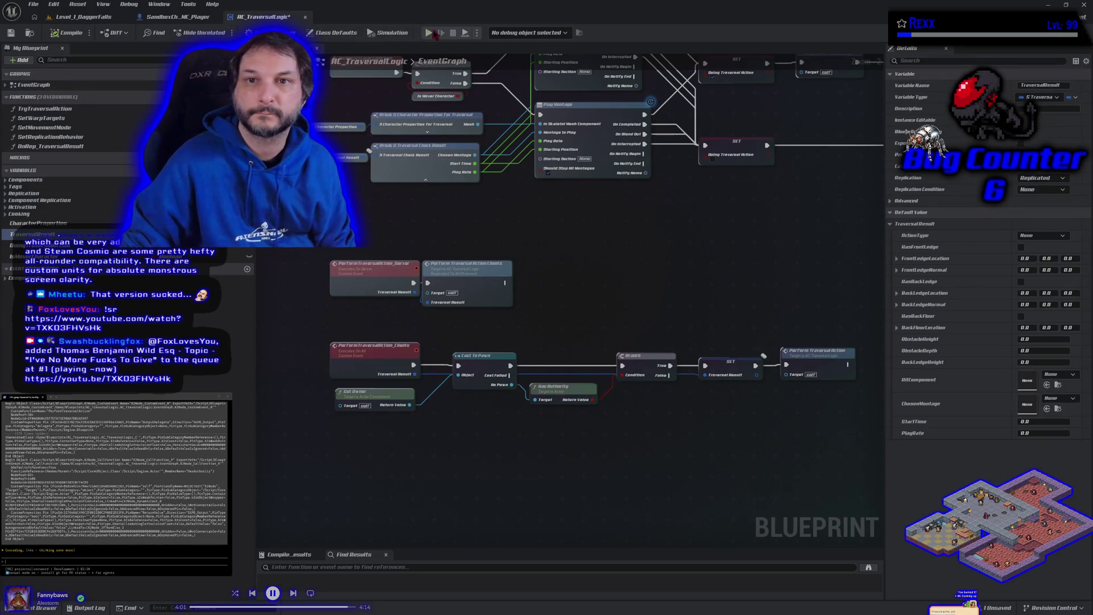
click(431, 35)
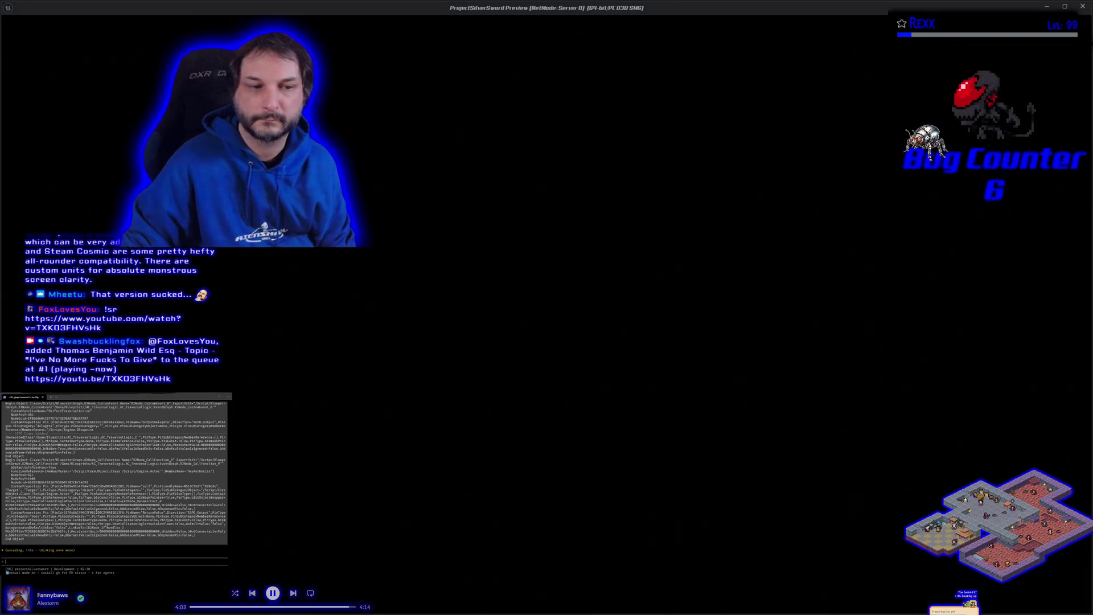
Step: Run the character forward, climb onto the 1M and 2M blocks, then stop the preview
key(w)
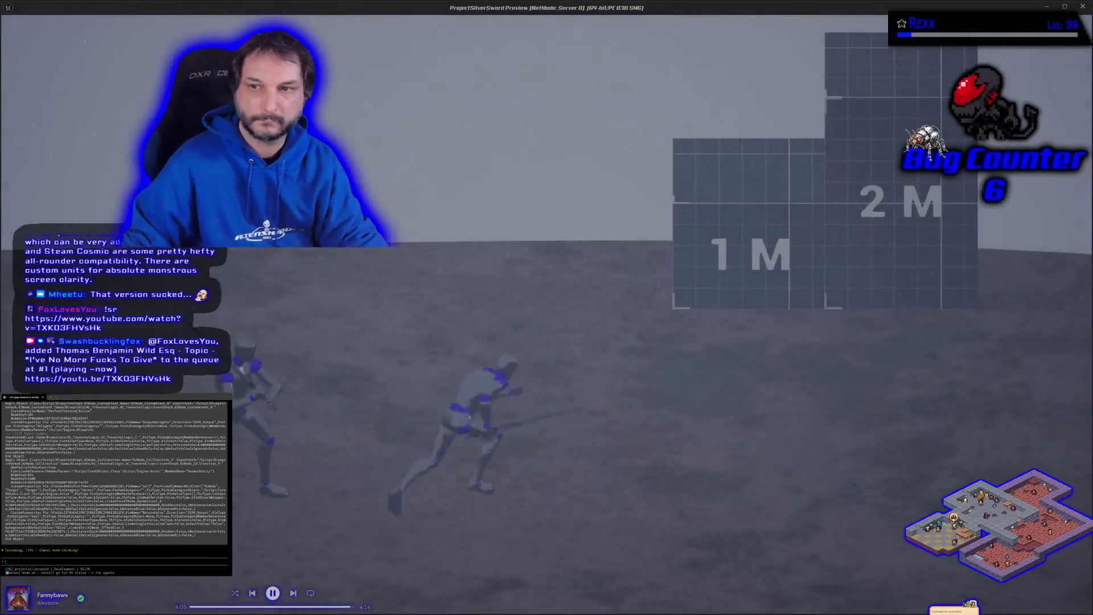
key(space)
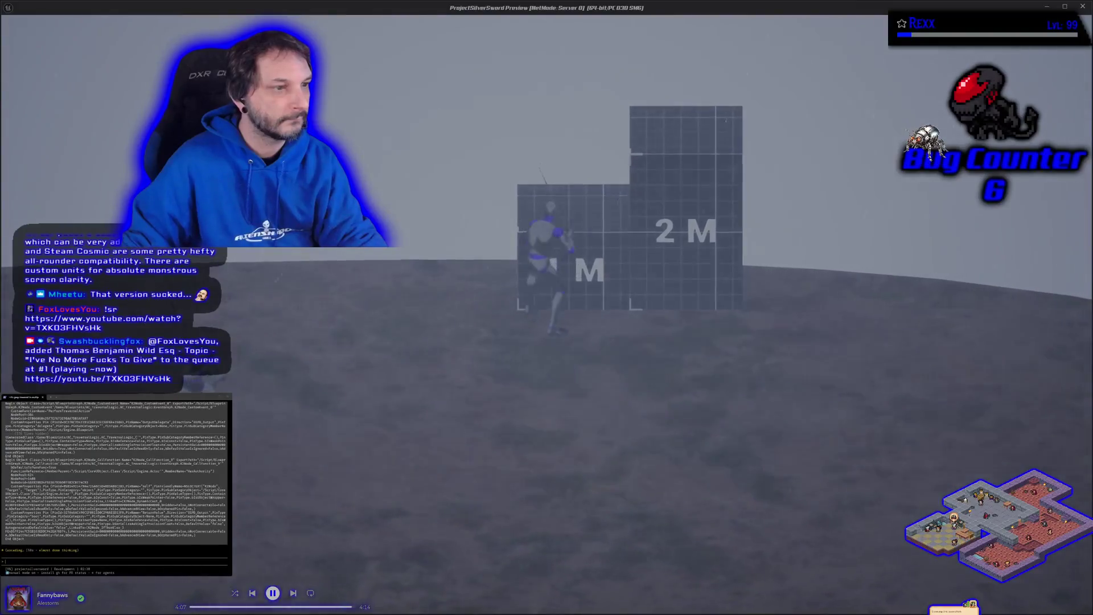
key(space)
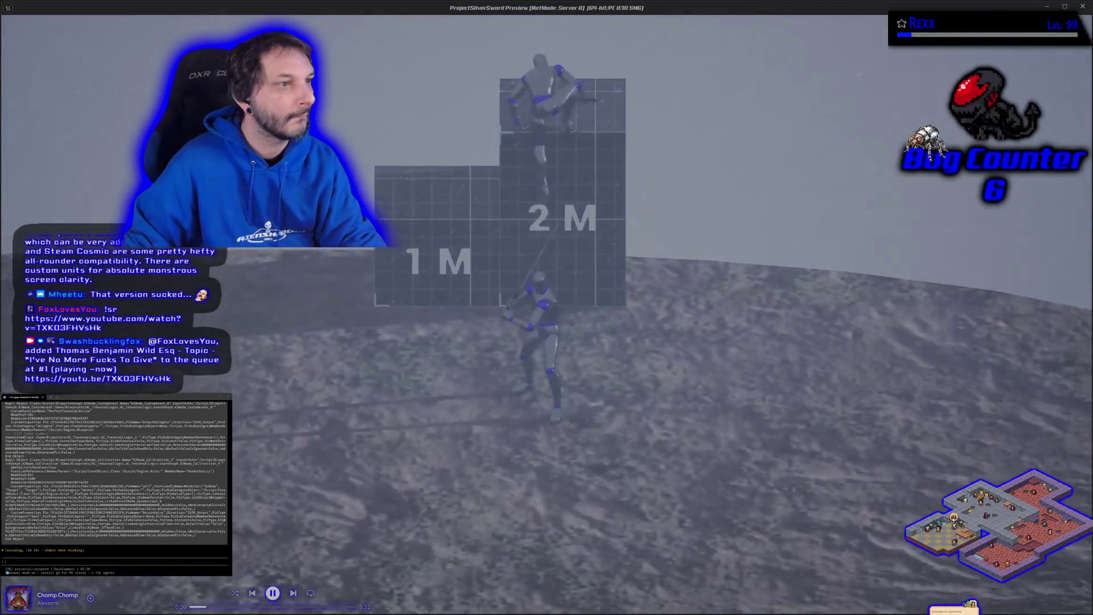
key(Escape)
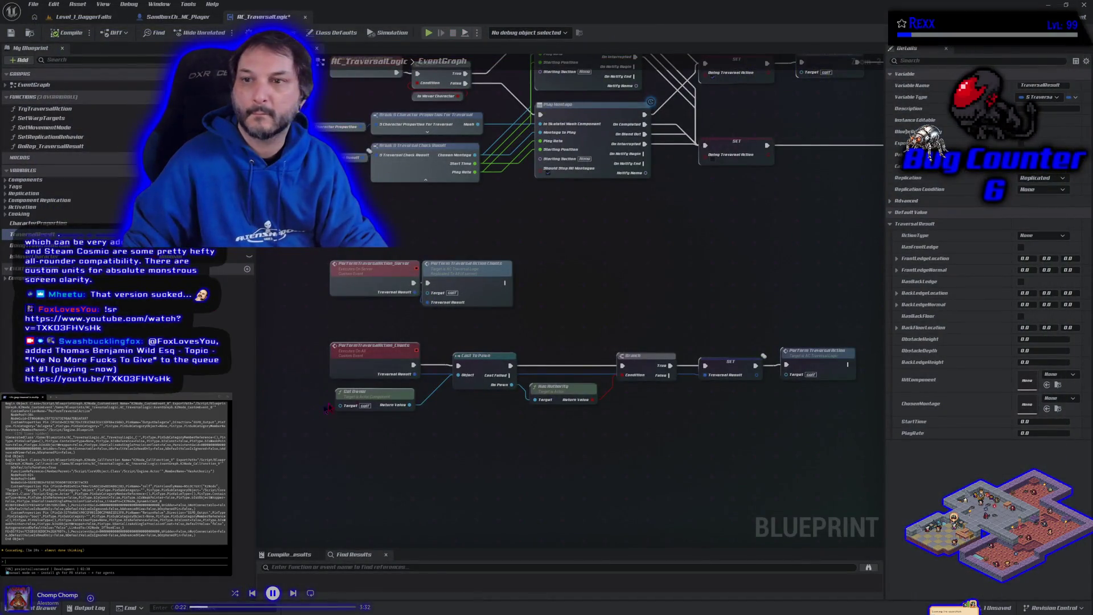
Step: Revert TraversalResult's replication to None, save the blueprint, and toggle the Advanced category
click(1067, 182)
click(1039, 186)
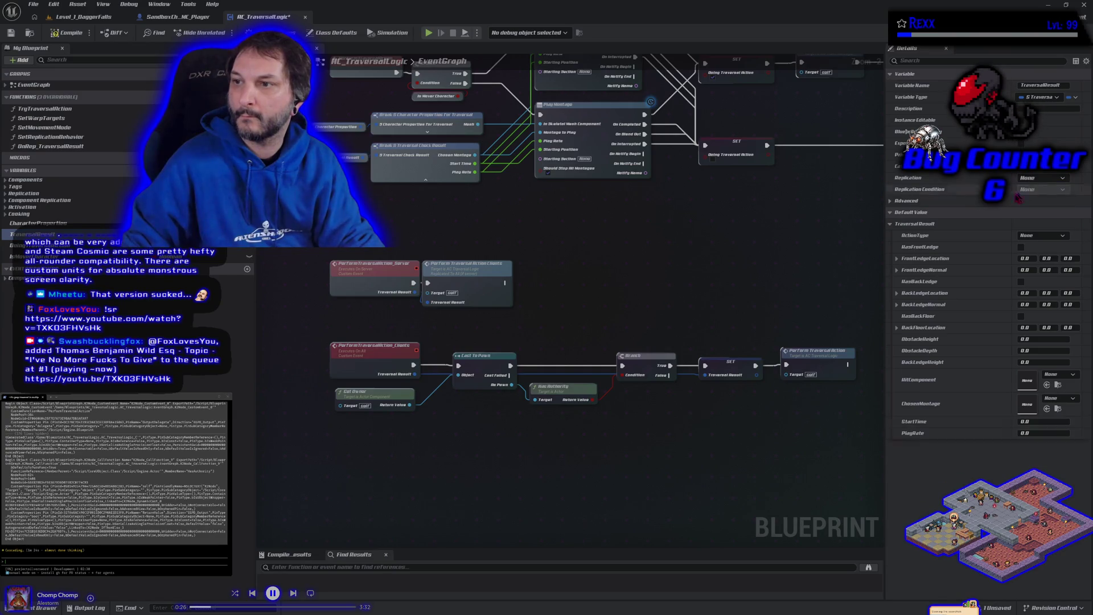
click(11, 32)
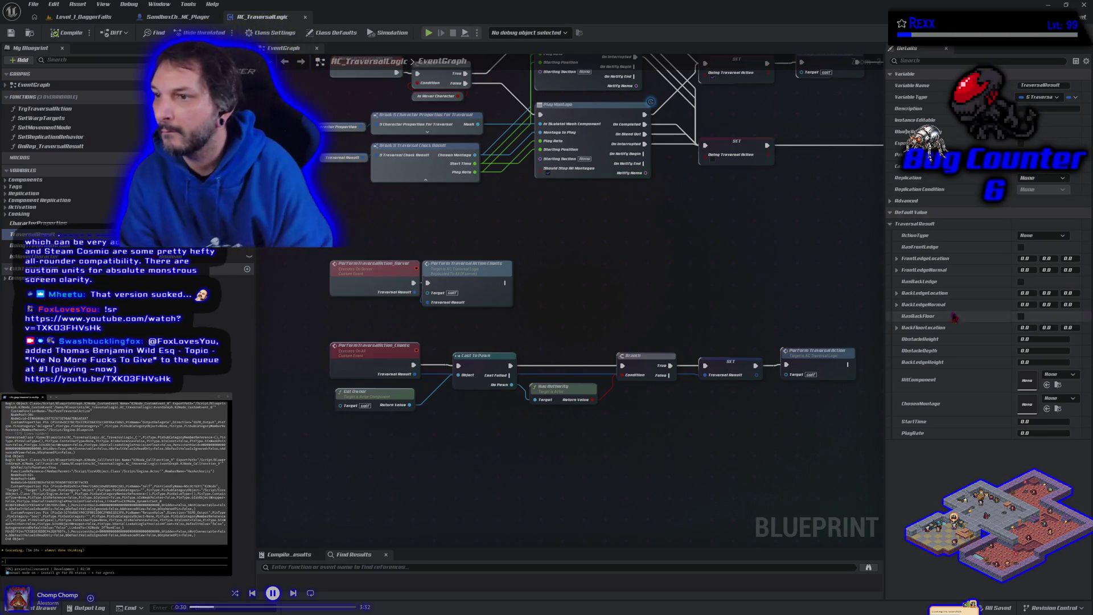
click(890, 201)
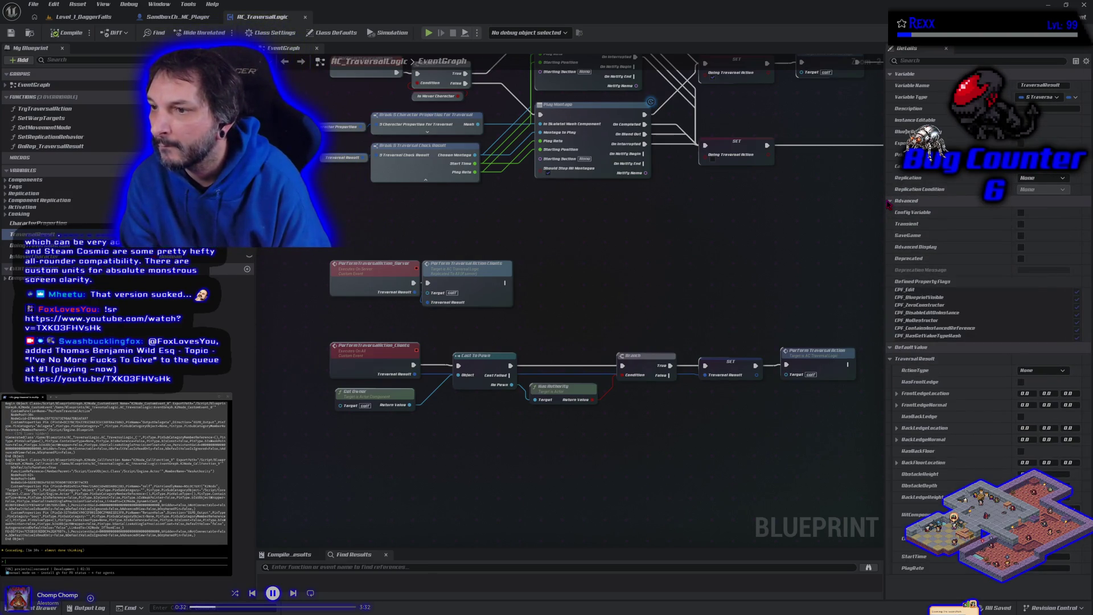
click(890, 201)
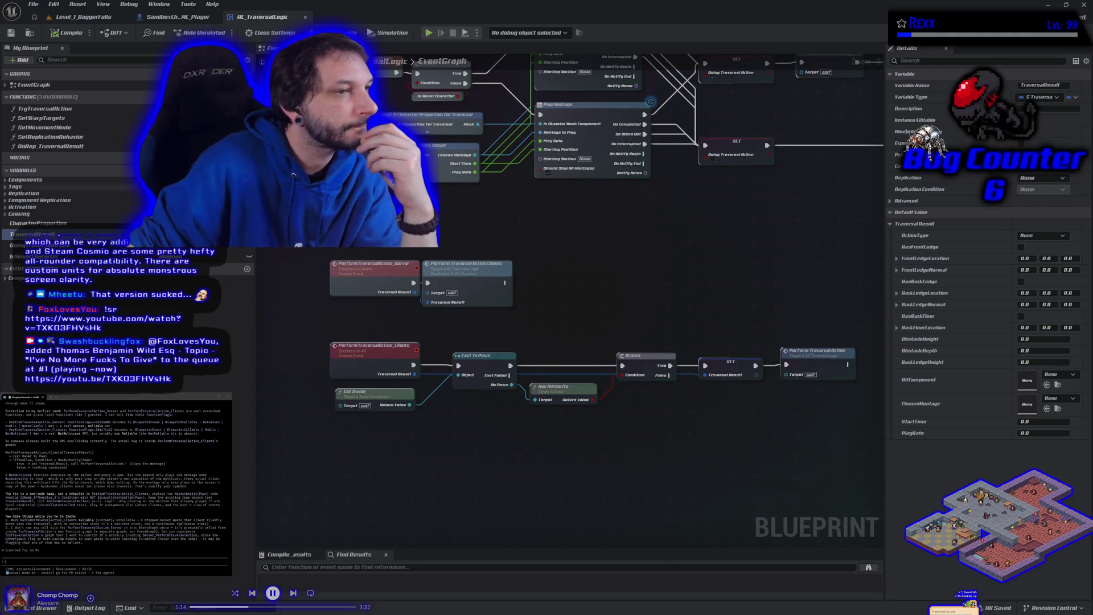
scroll(114, 484, up, 1)
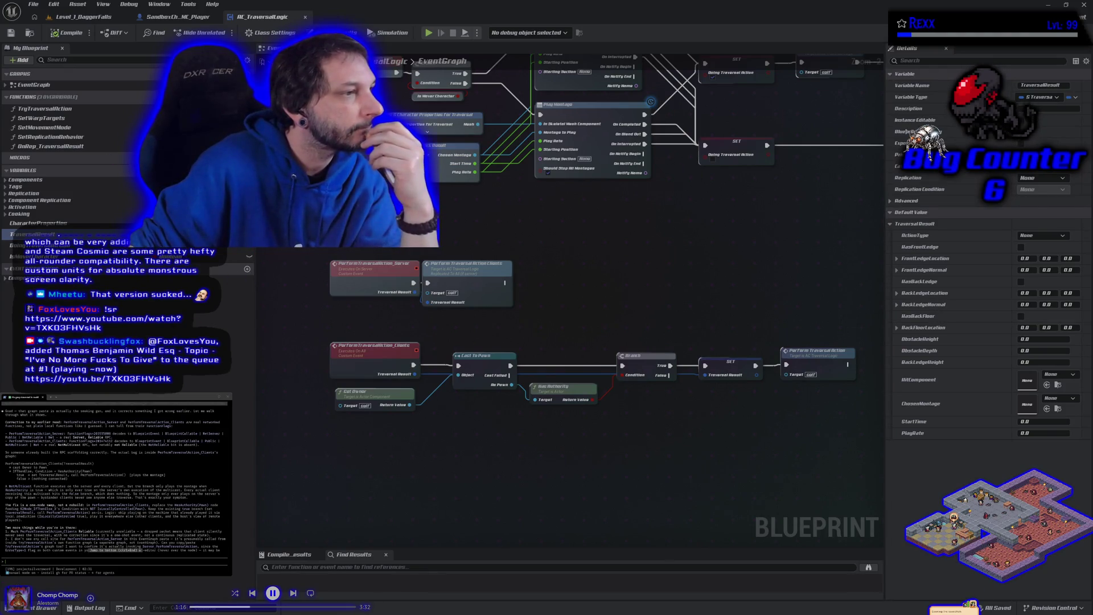
scroll(114, 484, down, 1)
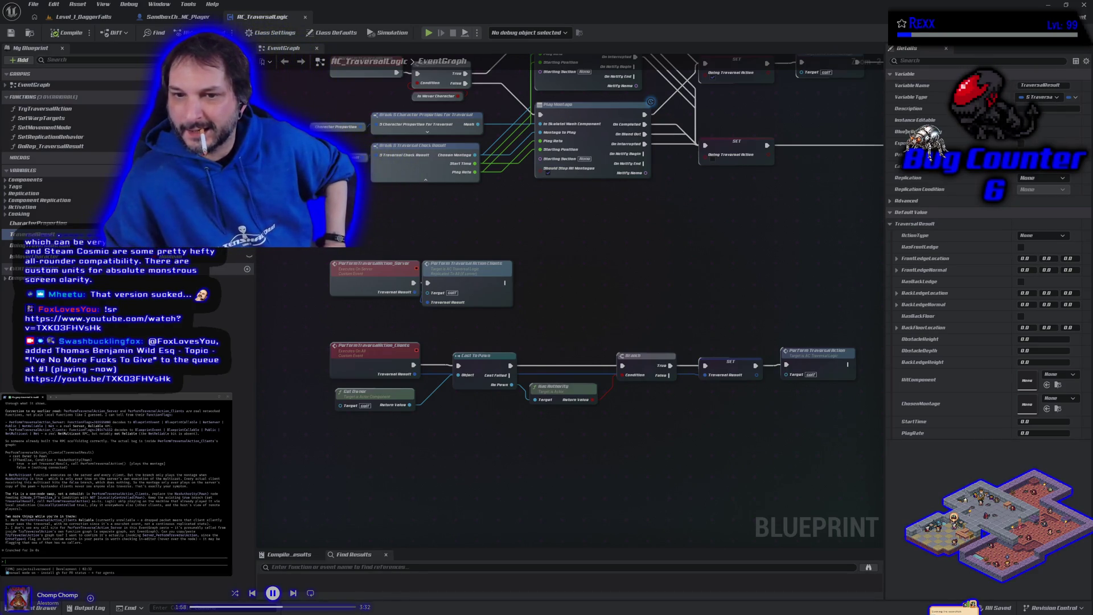
mouse_move(607, 240)
mouse_down()
mouse_move(543, 448)
mouse_move(615, 347)
mouse_move(655, 215)
mouse_move(527, 161)
mouse_up()
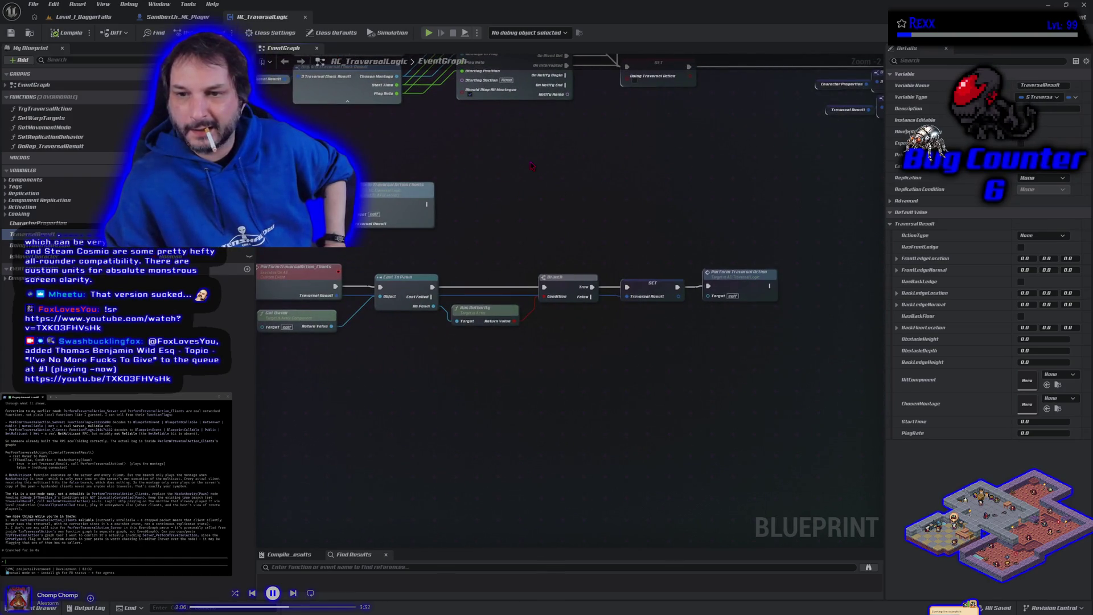
Step: Add an Is Locally Controlled node wired from the As Pawn output near Has Authority
click(733, 287)
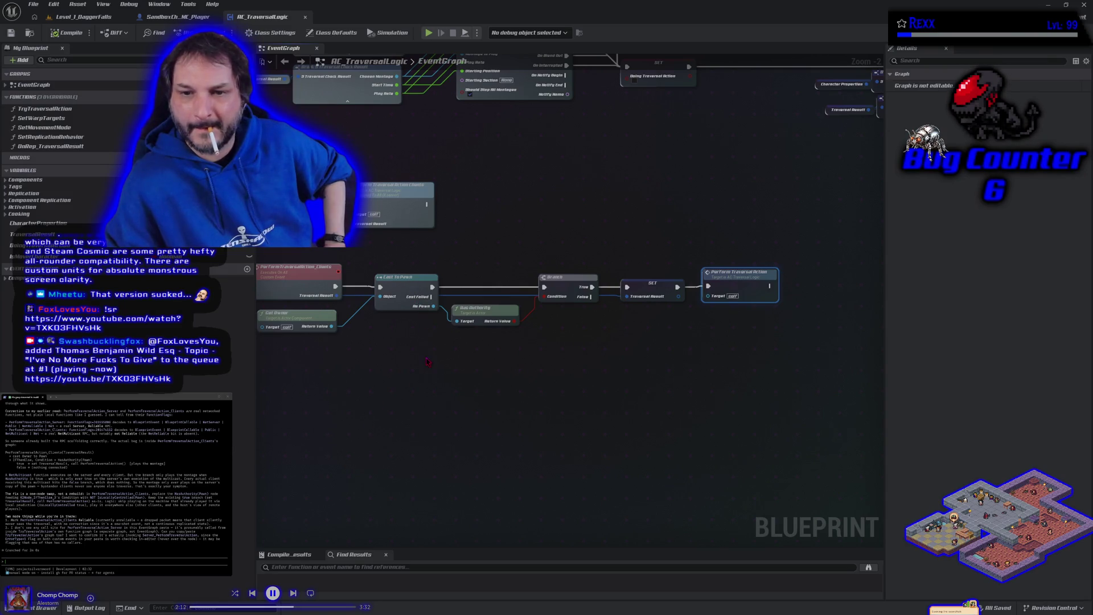
drag(428, 362, 469, 365)
click(519, 315)
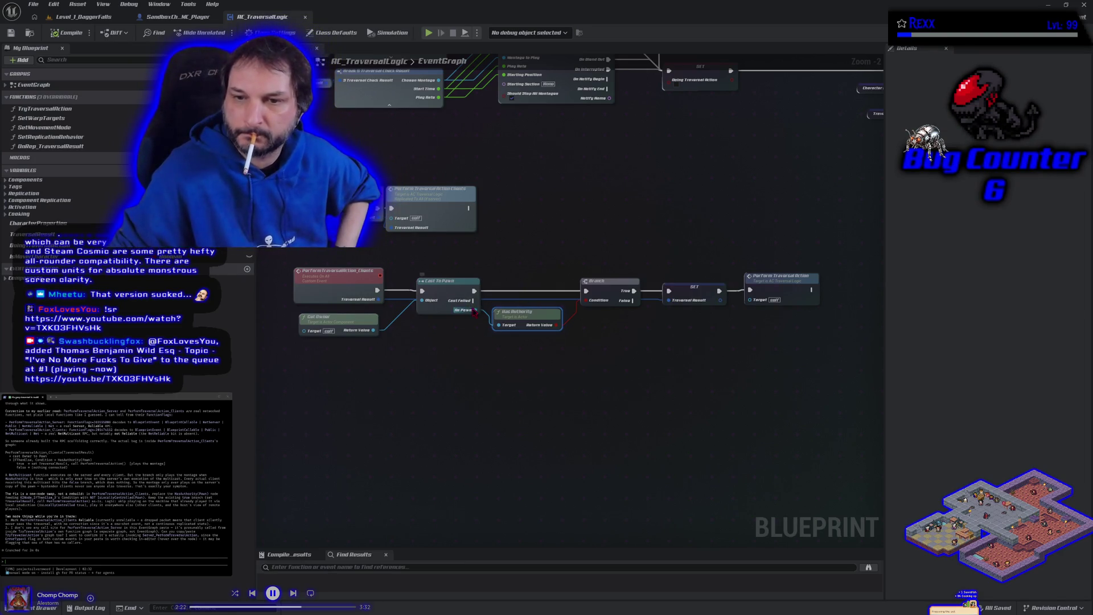
drag(480, 312, 492, 347)
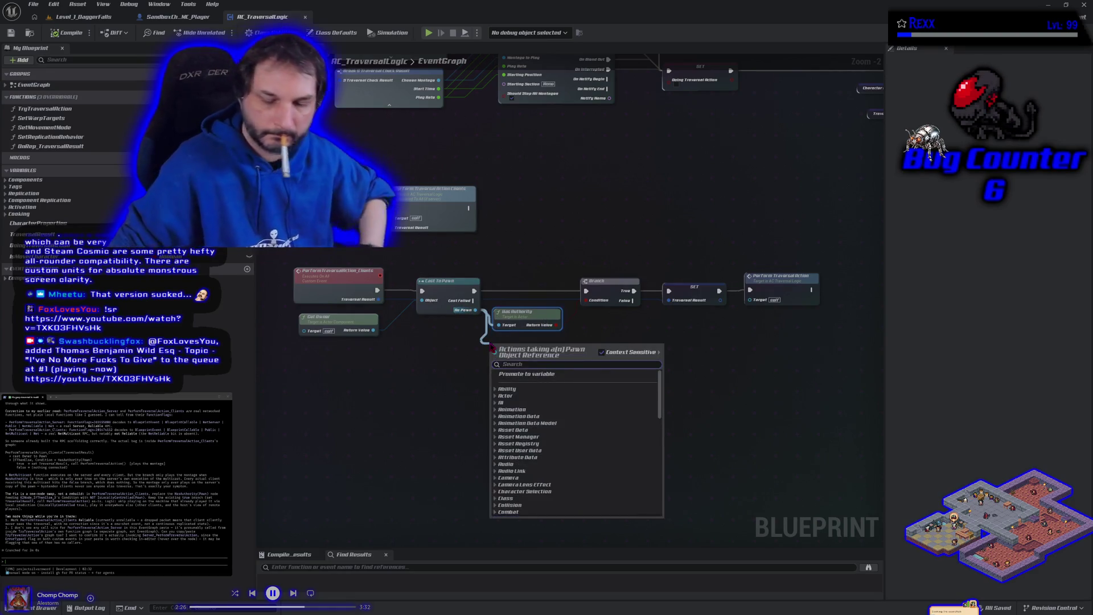
text(locally)
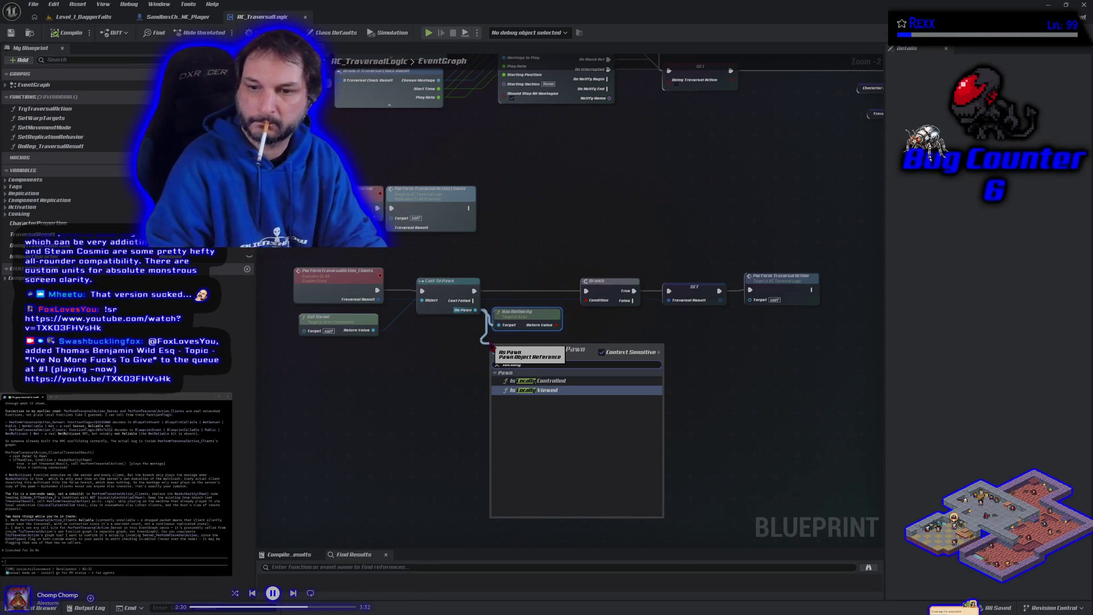
key(Up)
key(Return)
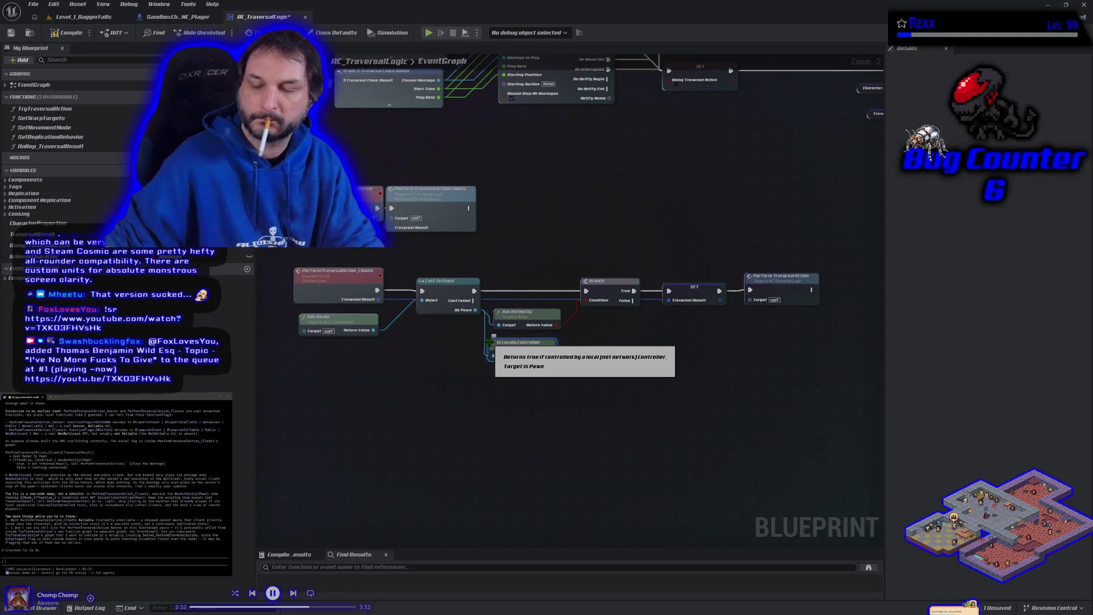
Step: Invert its result with a NOT node feeding the Branch condition, then compile and save
drag(553, 357, 565, 349)
text(not b)
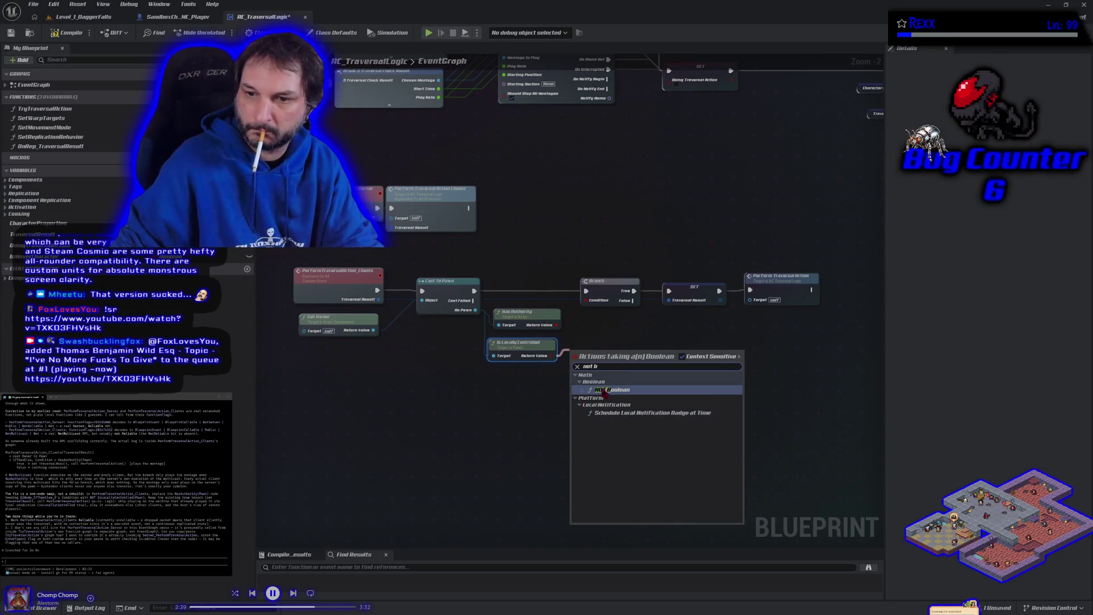
click(601, 388)
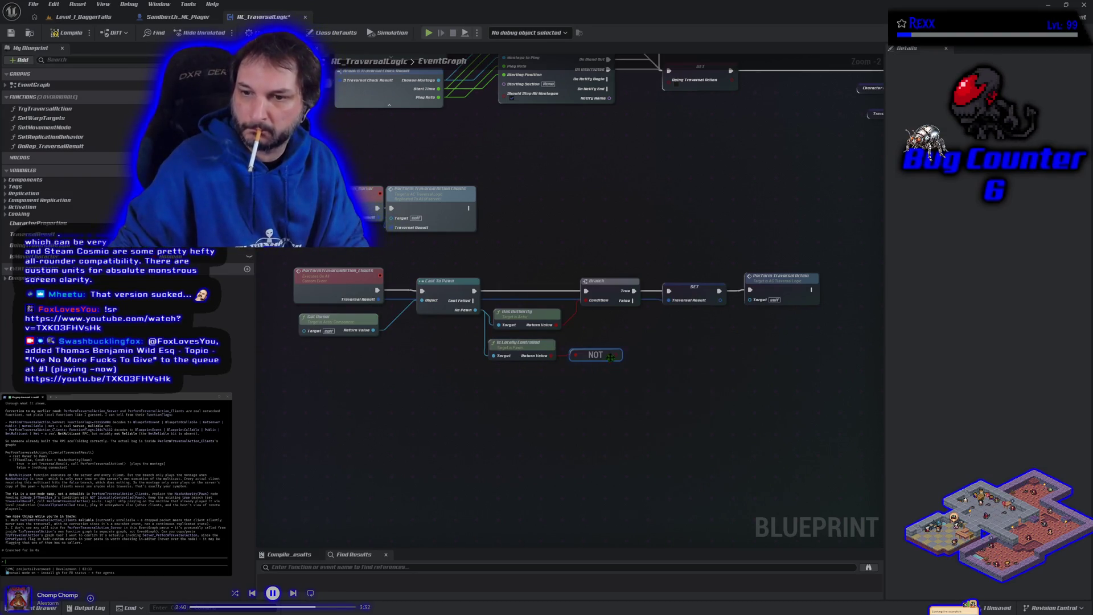
drag(617, 356, 586, 300)
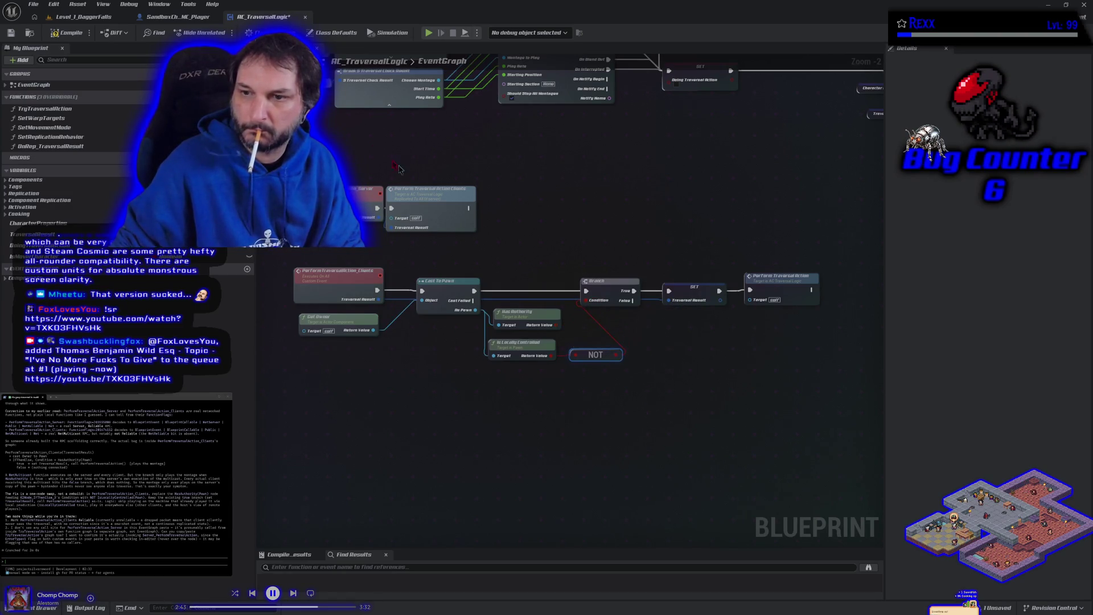
click(57, 33)
key(ctrl+s)
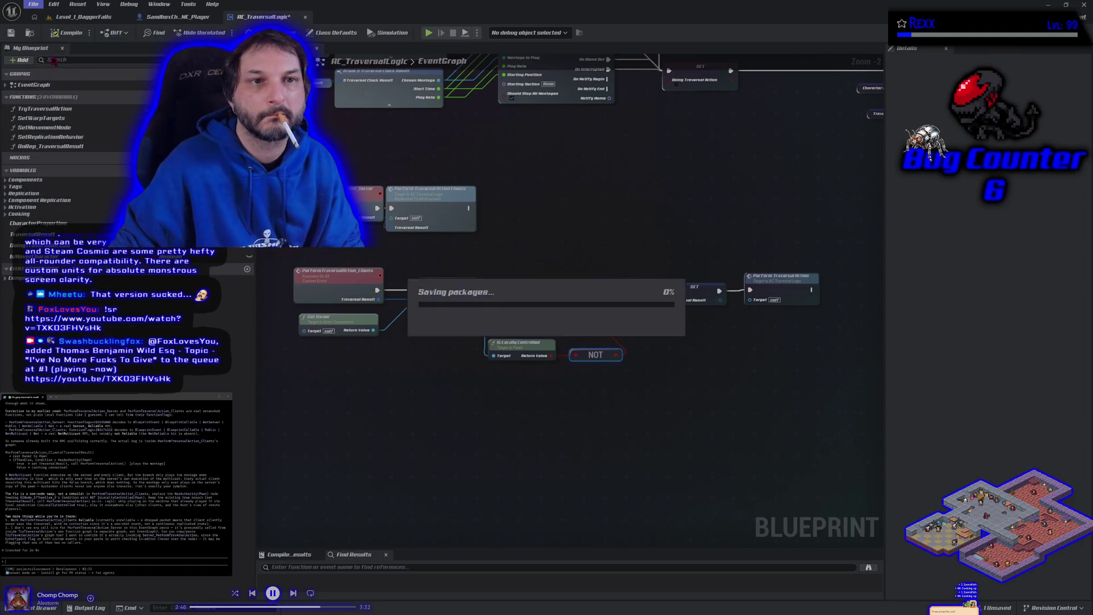
Step: Play-test block climbing in Level_1_DaggerFalls with Alt+P, stop it, and reopen the AC_TraversalLogic tab
click(80, 17)
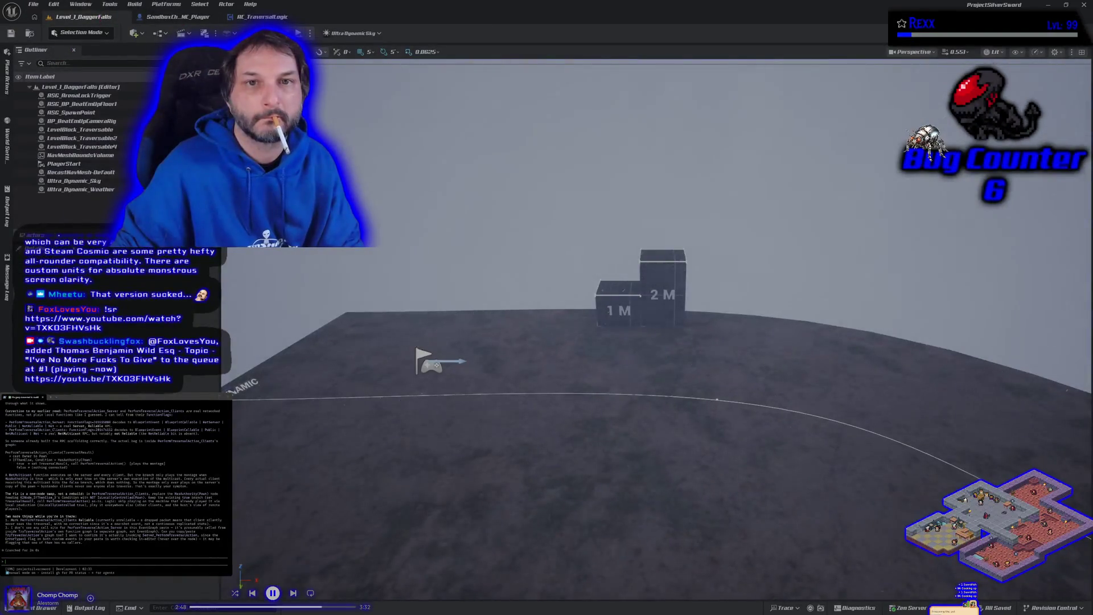
key(alt+p)
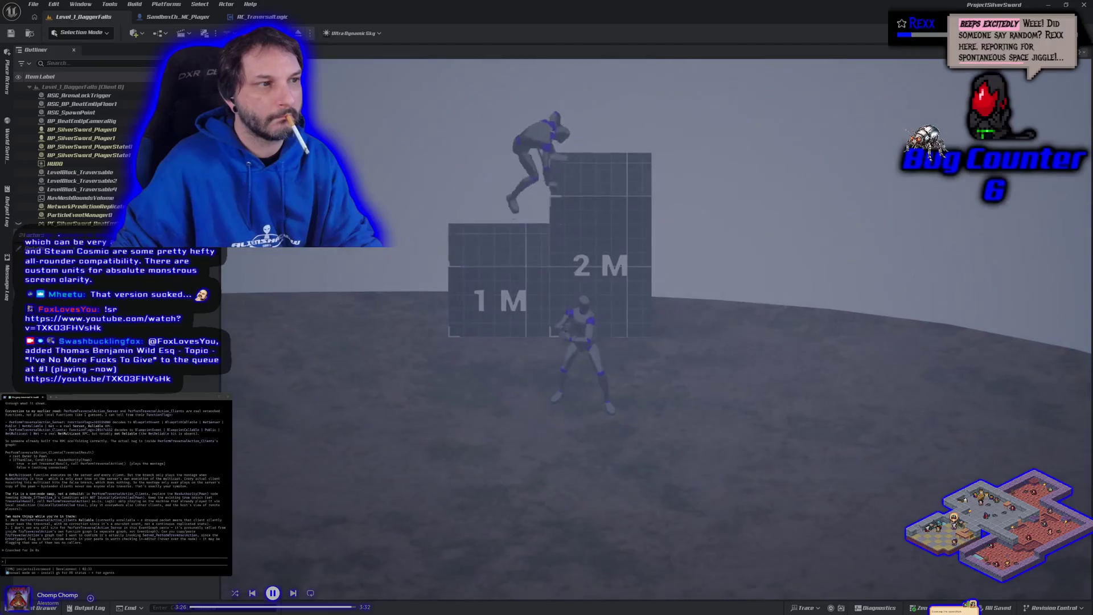
key(Escape)
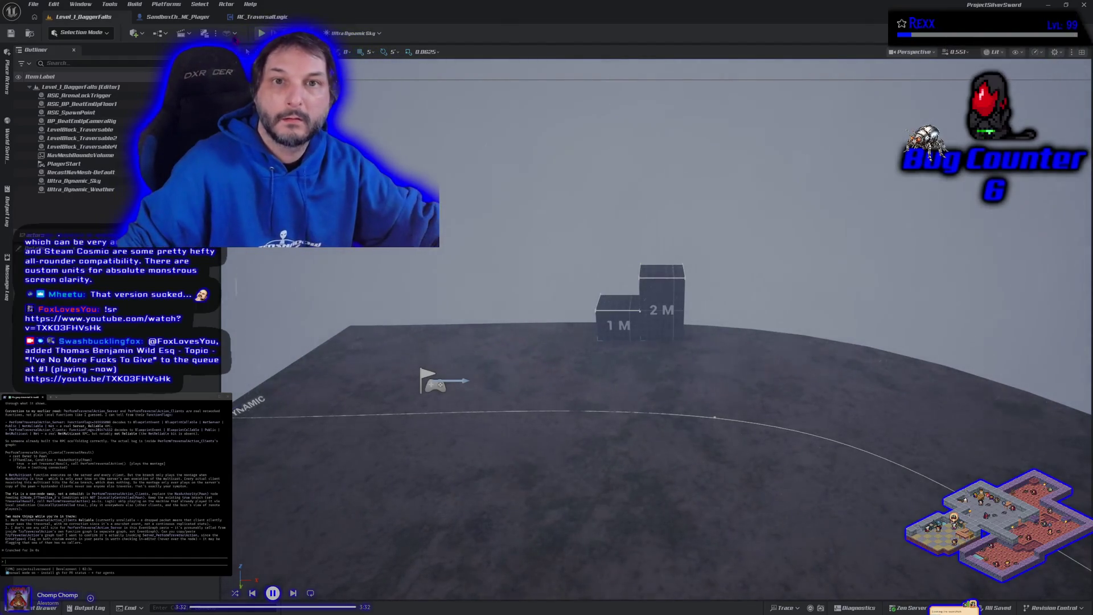
click(251, 17)
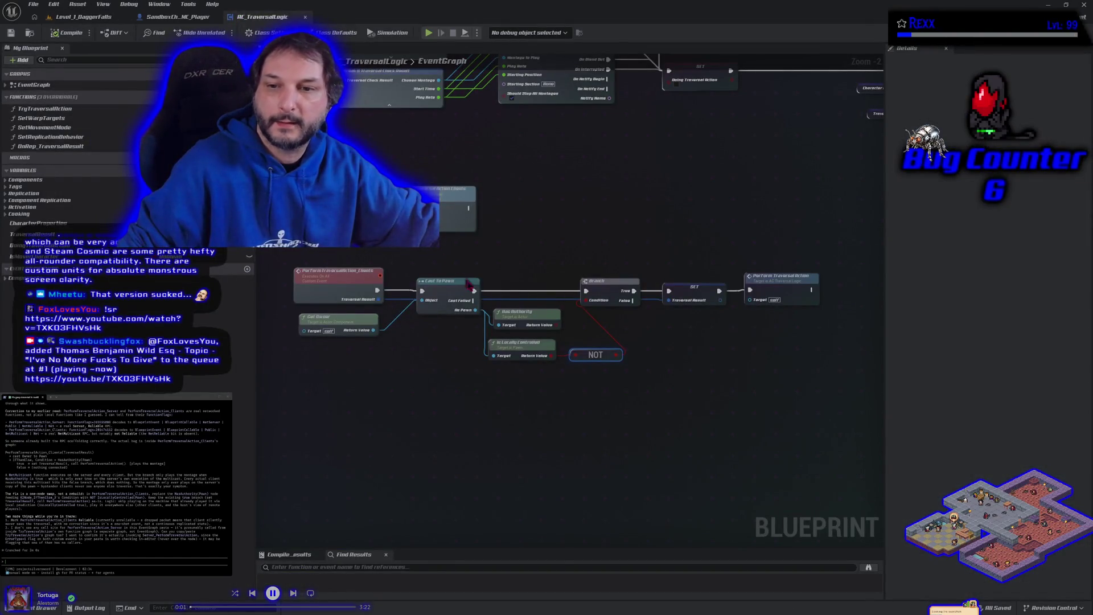
Step: Wrap the Is Locally Controlled and NOT nodes in a comment titled 'Fixeed Animation on clients'
scroll(529, 390, up, 2)
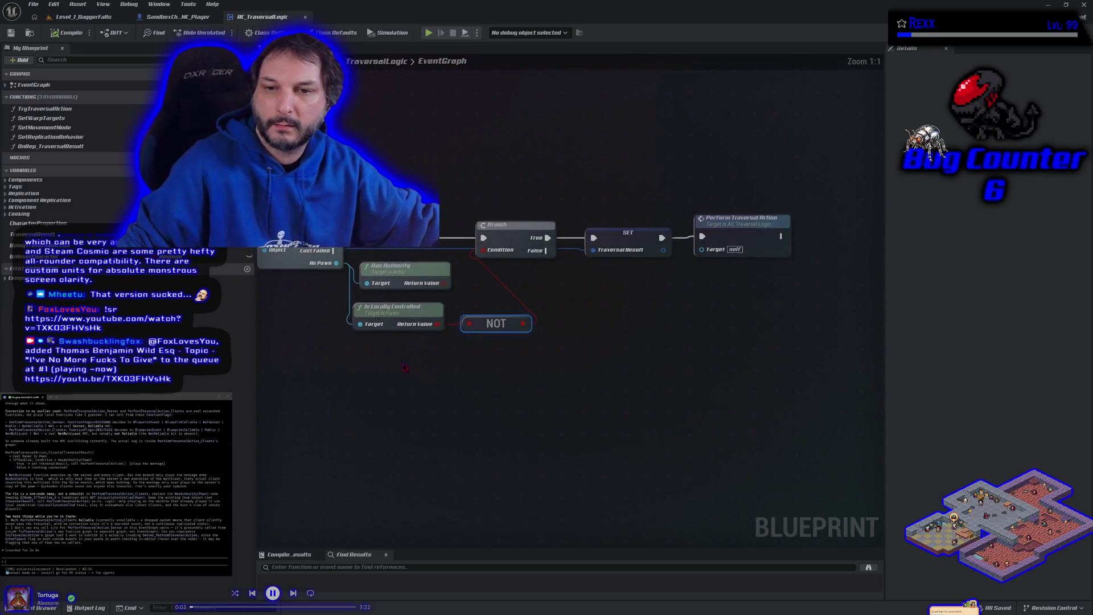
click(448, 284)
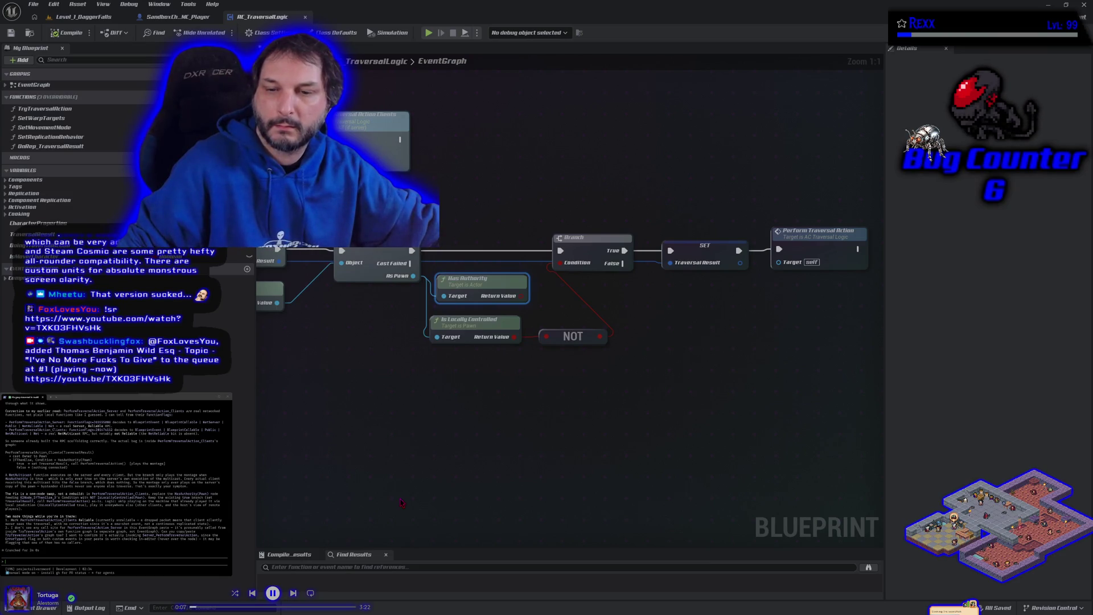
mouse_move(424, 407)
mouse_down()
mouse_move(458, 375)
mouse_move(564, 336)
mouse_up()
text(c)
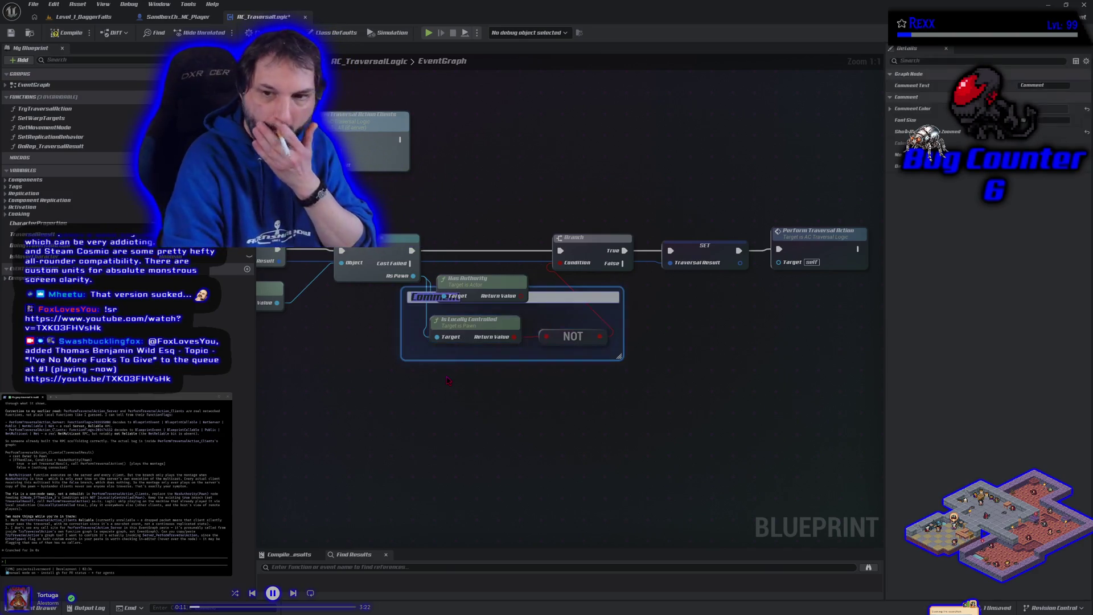
text(Fixed)
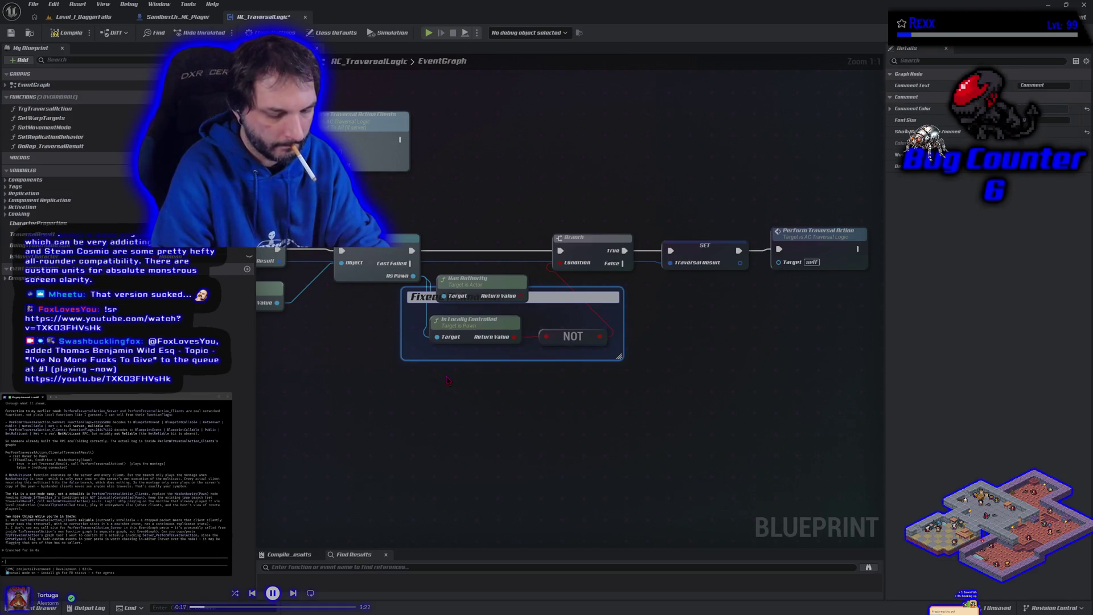
key(Return)
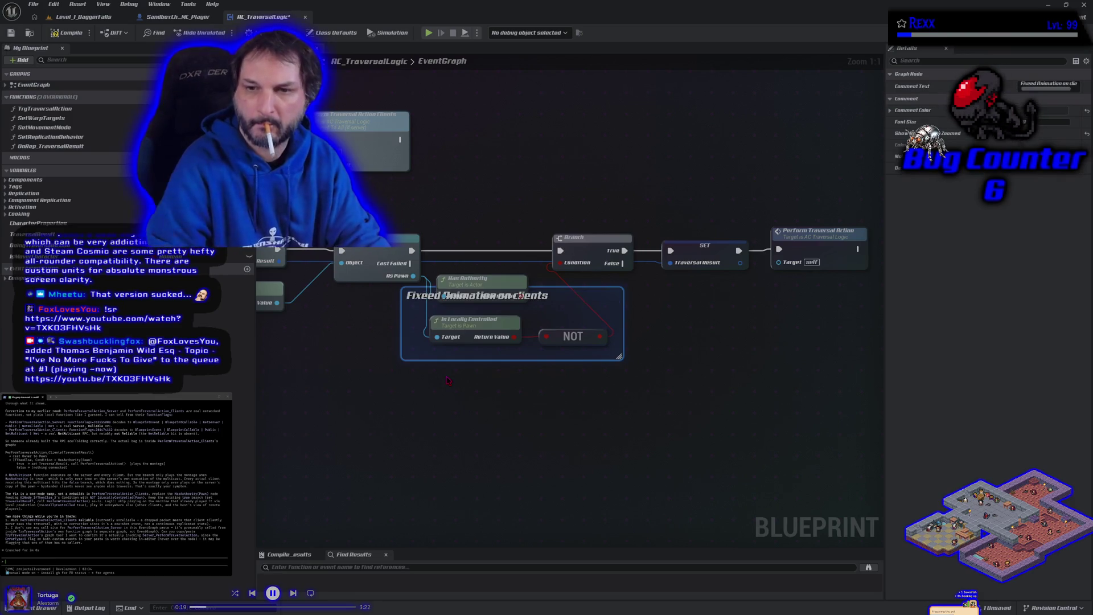
Step: Enlarge the comment box and move the Has Authority node inside it
drag(566, 293, 552, 335)
drag(539, 401, 543, 468)
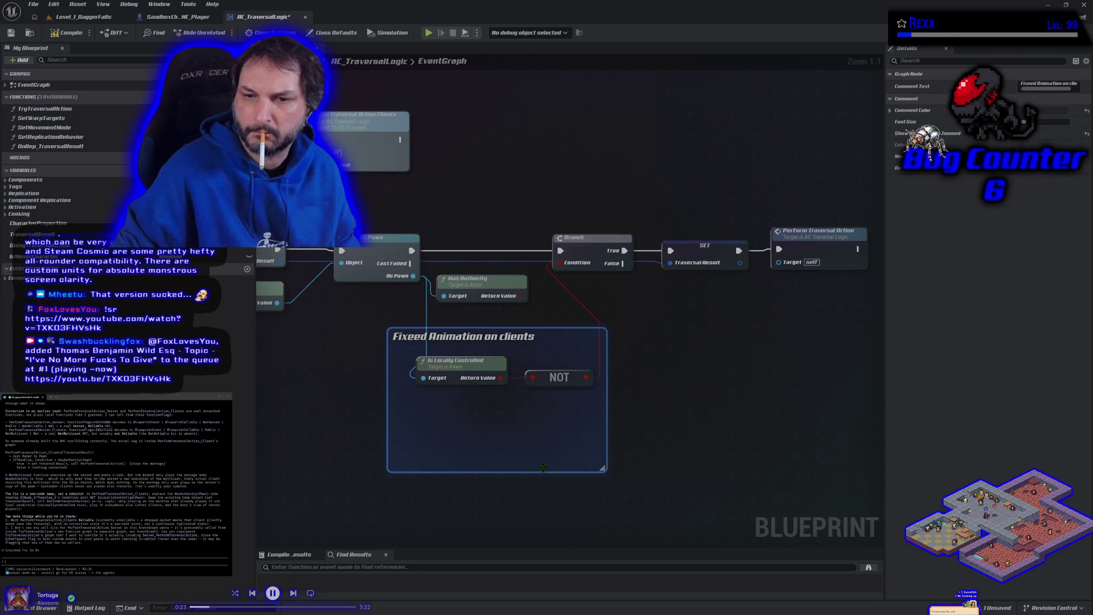
mouse_move(643, 399)
mouse_down()
mouse_move(467, 358)
mouse_move(456, 427)
mouse_up()
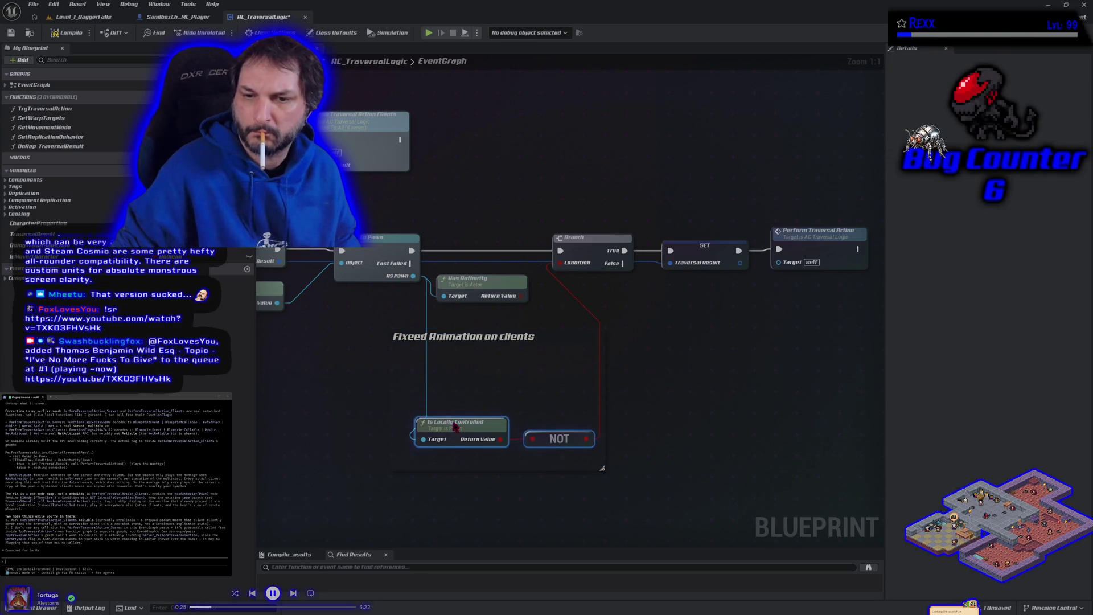
drag(469, 285, 475, 372)
click(540, 339)
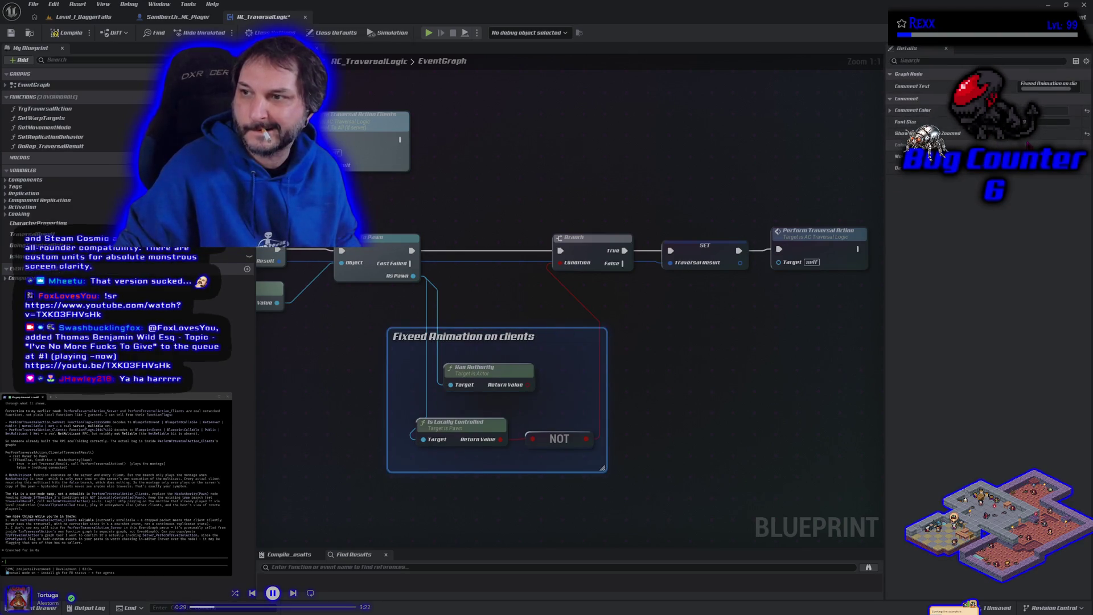
Step: Change the comment colour to blue in the Color Picker and save the blueprint
click(1048, 110)
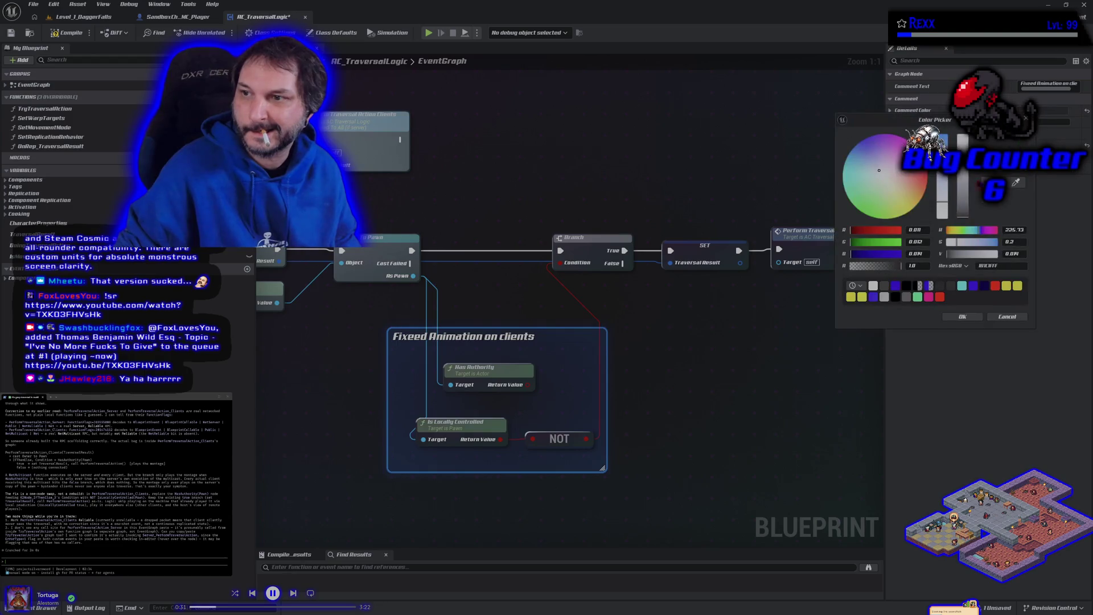
drag(898, 215, 914, 207)
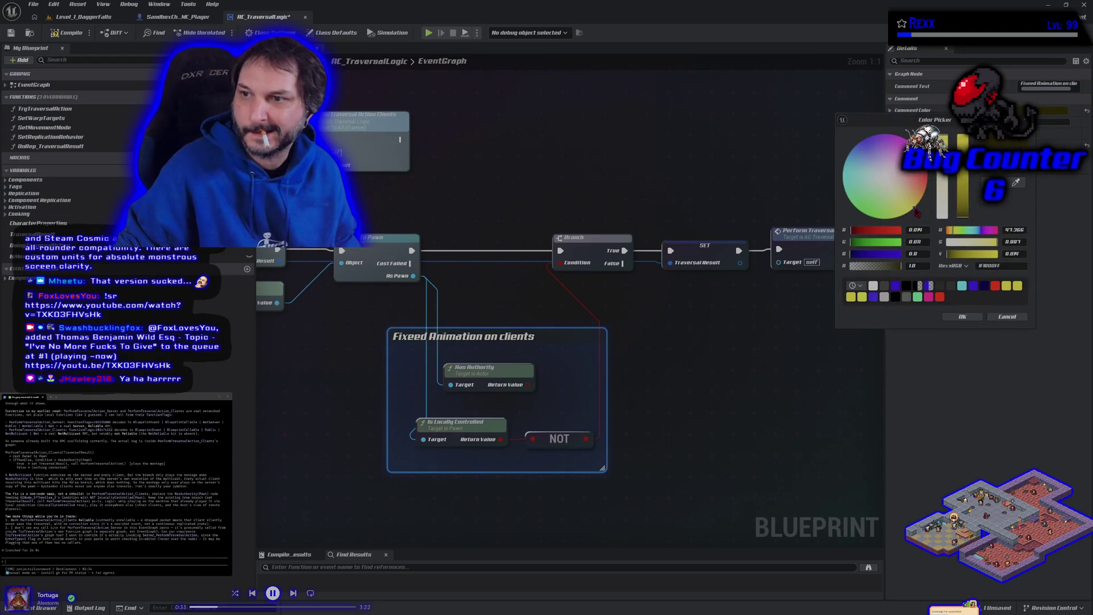
click(903, 286)
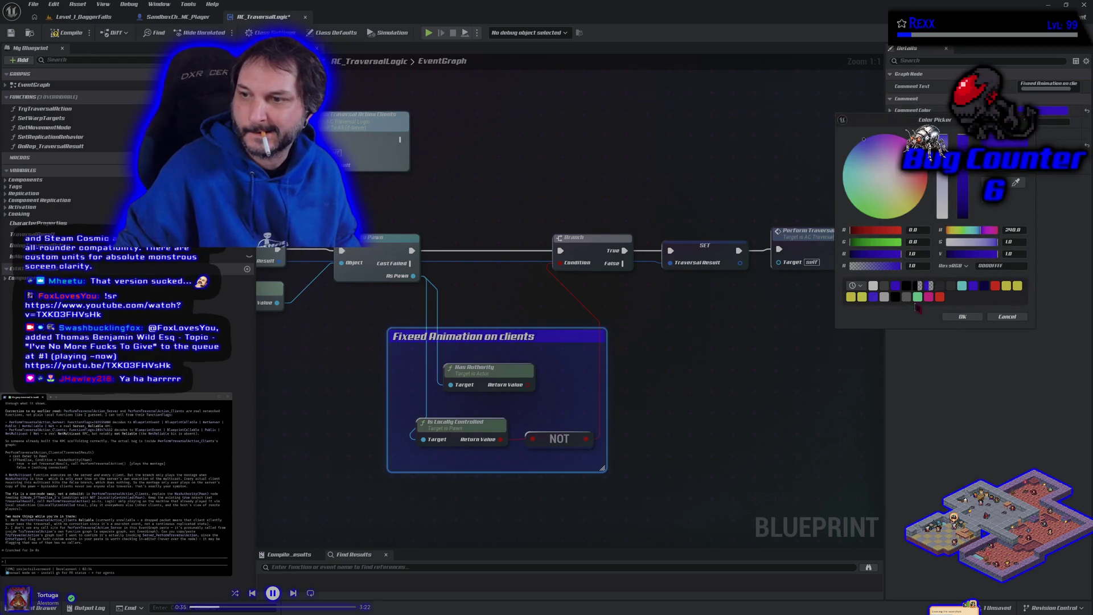
click(955, 317)
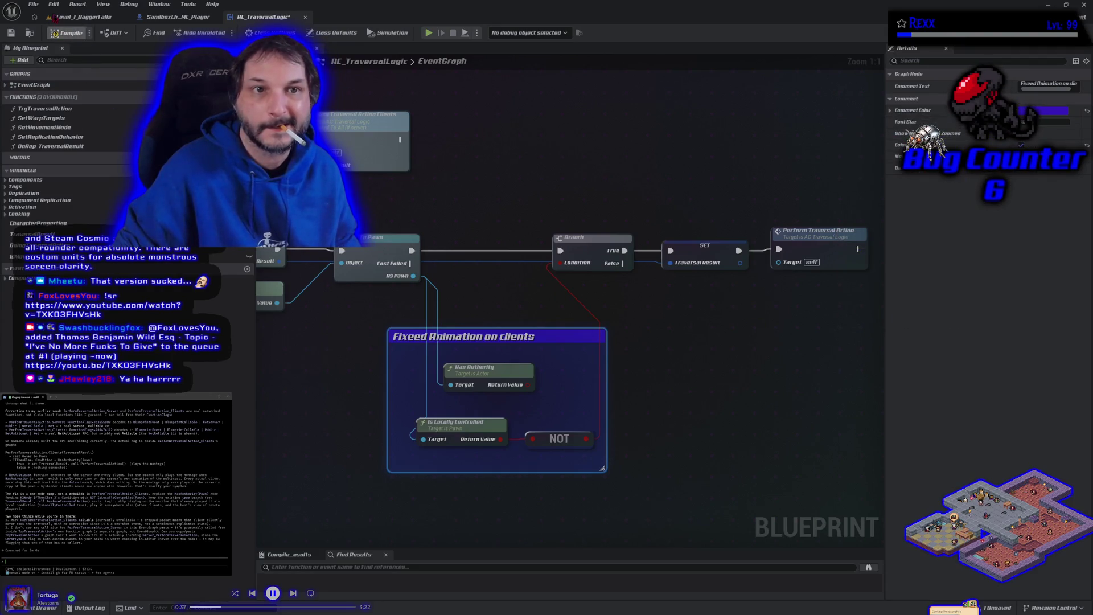
click(33, 4)
click(54, 66)
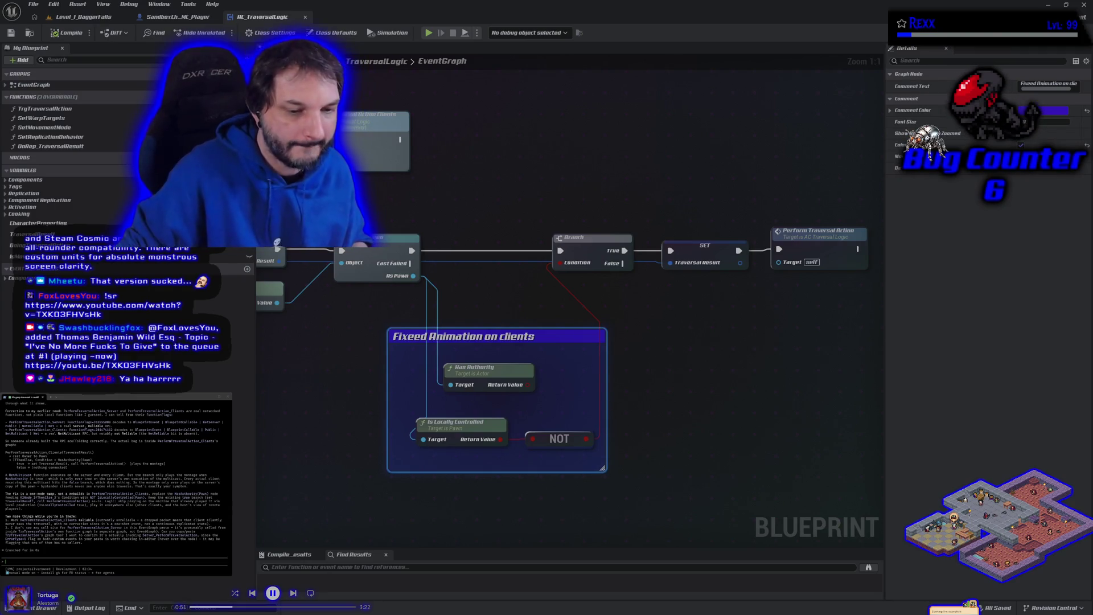
click(303, 477)
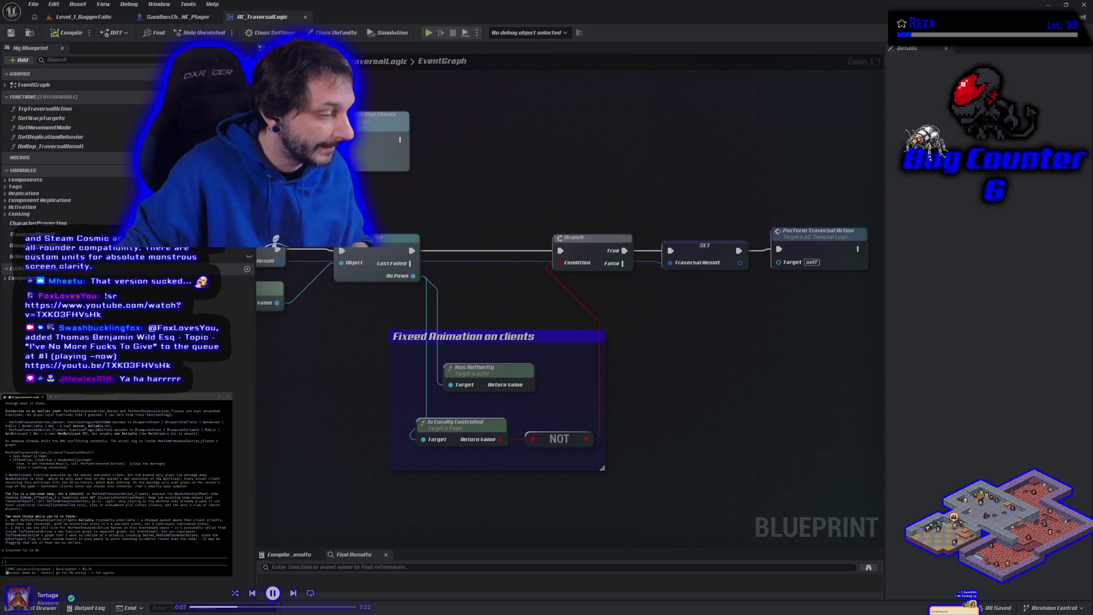
key(alt+Tab)
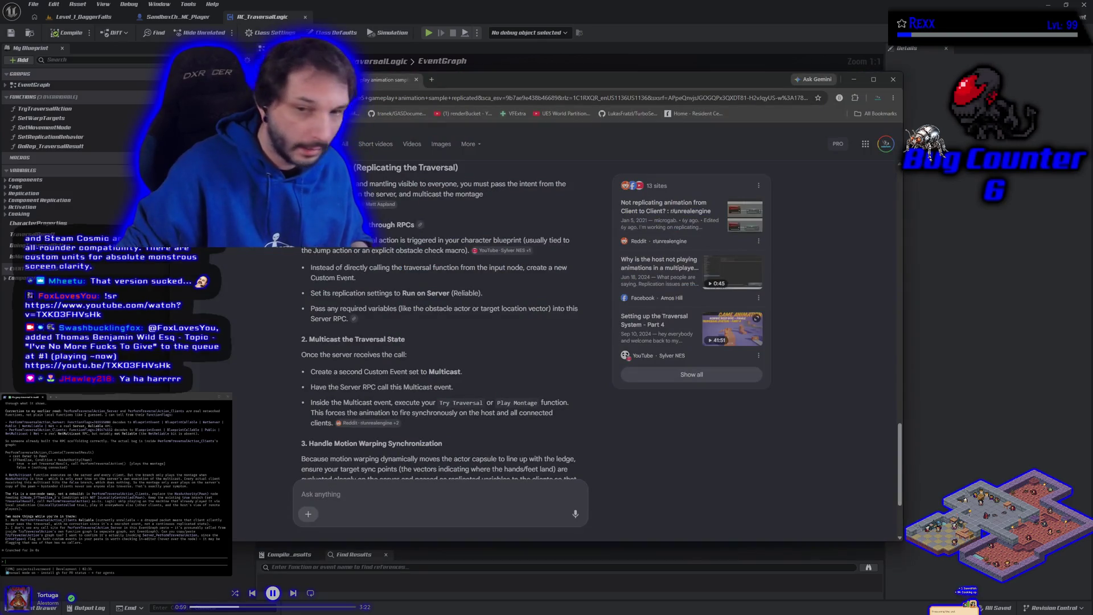
key(alt+Tab)
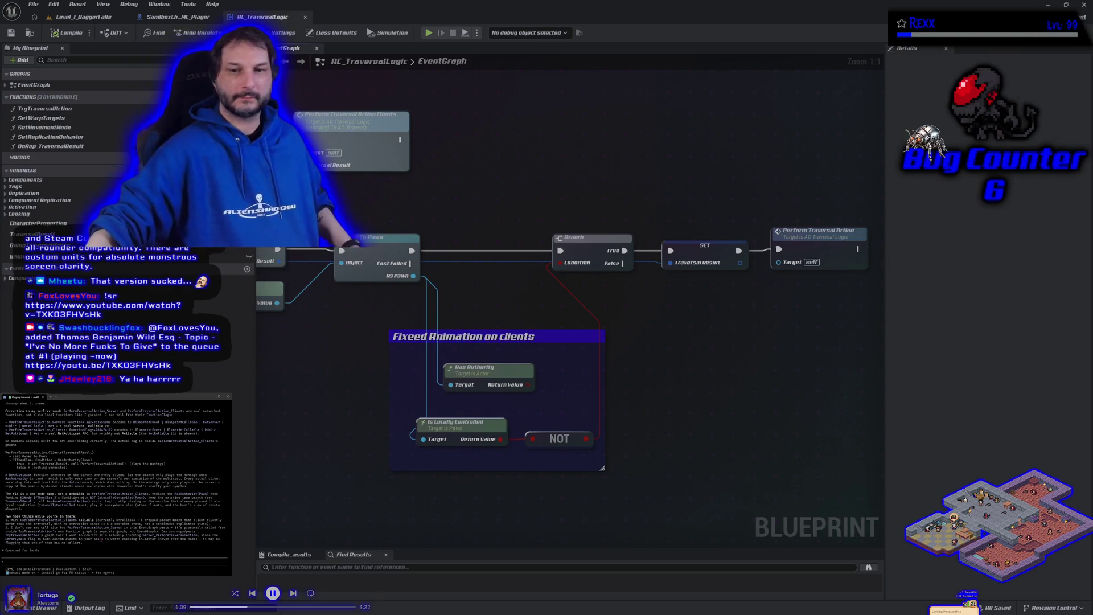
Step: Check the Replicates setting on the PerformTraversalAction Clients and Server events and save the blueprint
drag(314, 400, 486, 438)
click(391, 308)
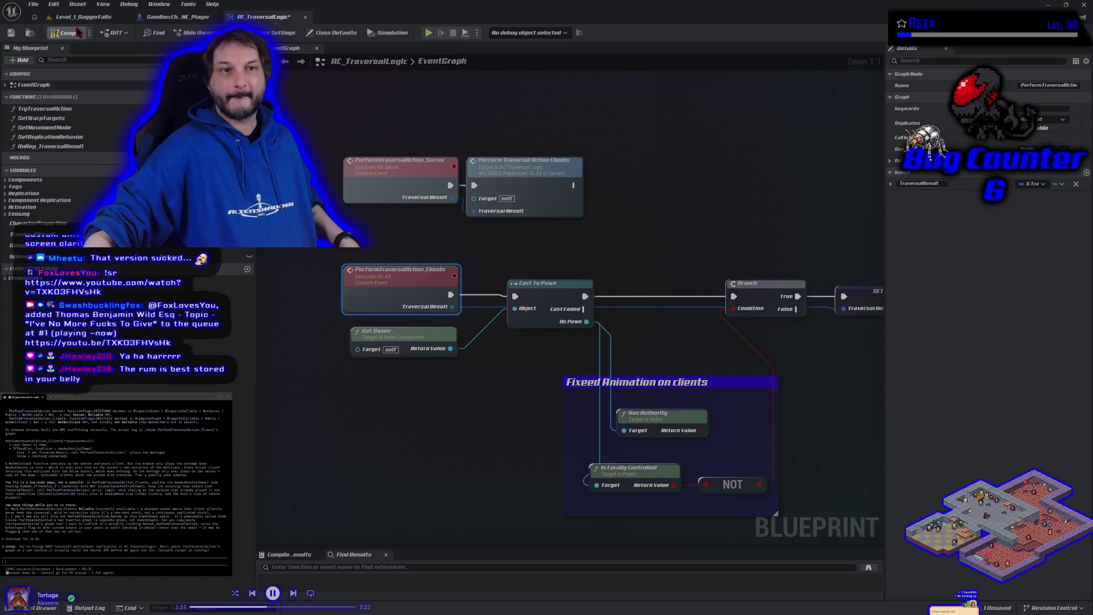
click(13, 34)
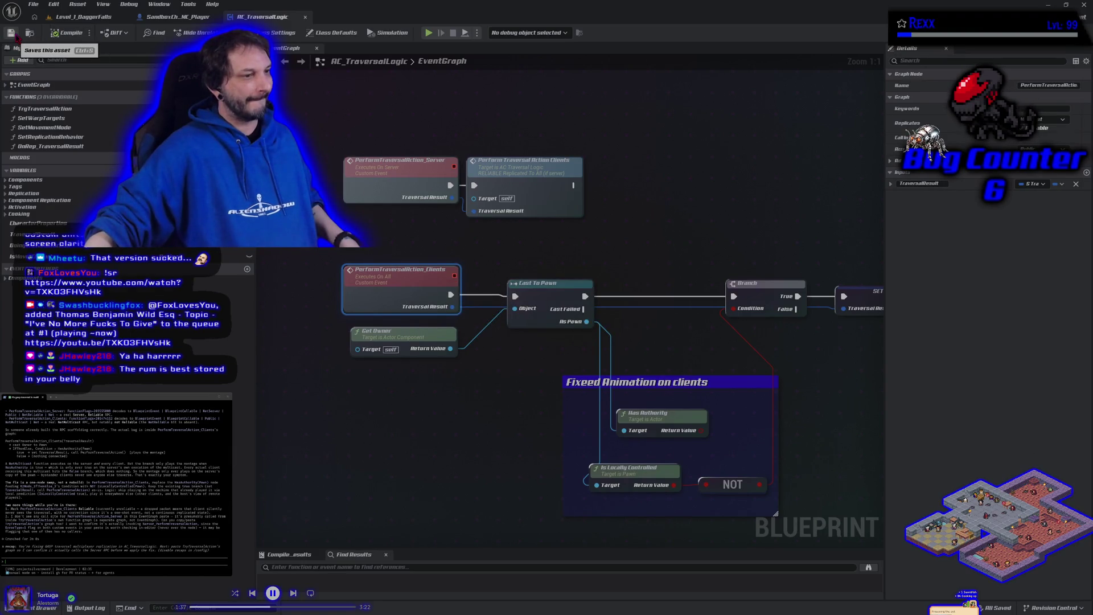
click(390, 197)
click(362, 308)
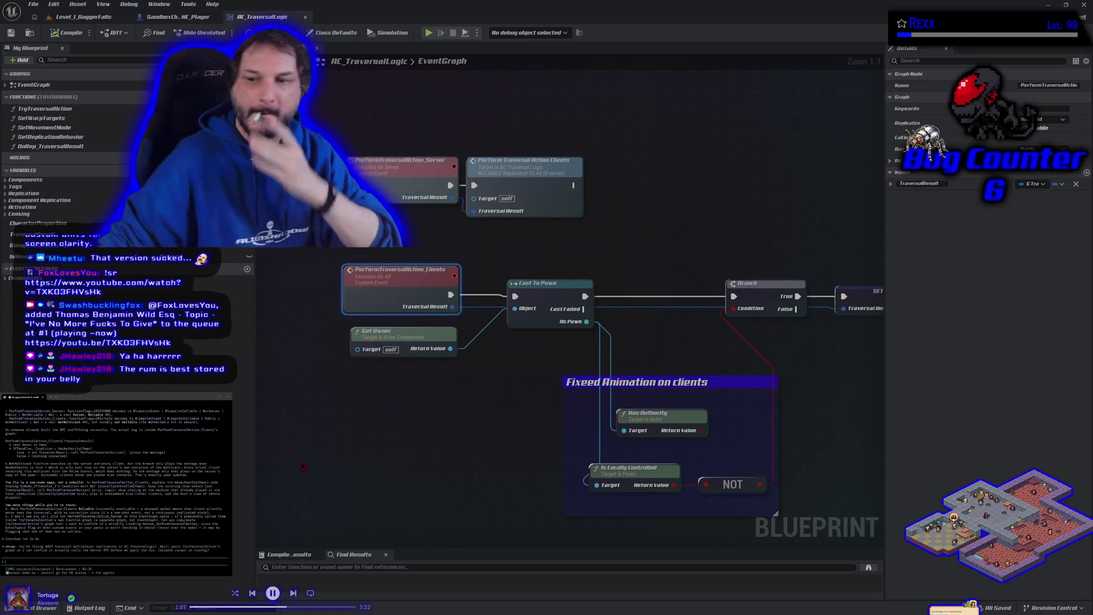
Step: Pan across the SET and play montage nodes, then open the TryTraversalAction function graph
drag(843, 369, 499, 369)
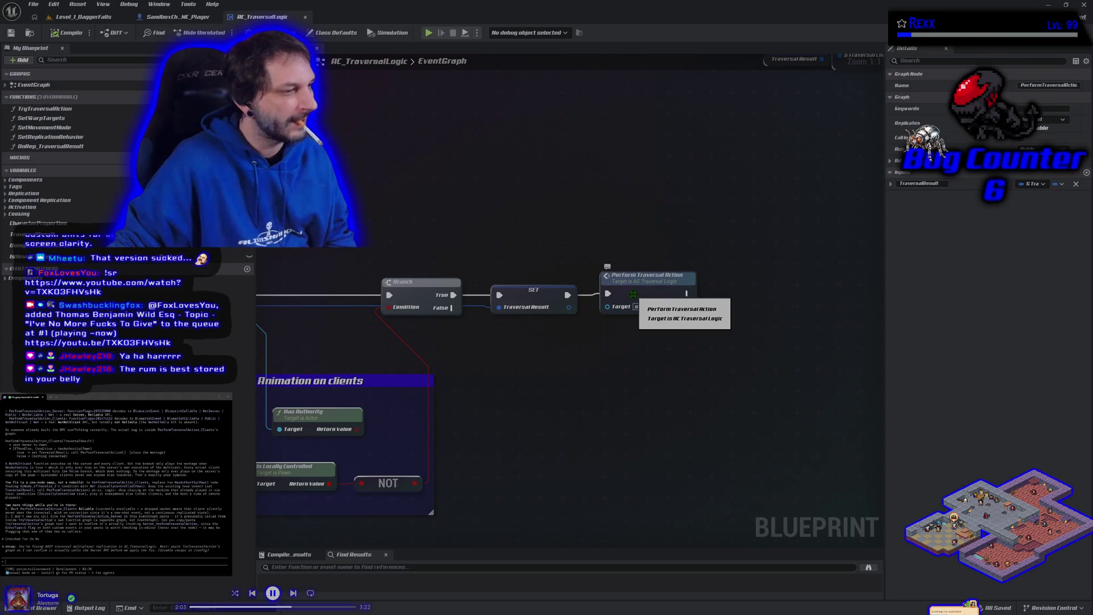
scroll(449, 246, down, 1)
drag(314, 173, 554, 420)
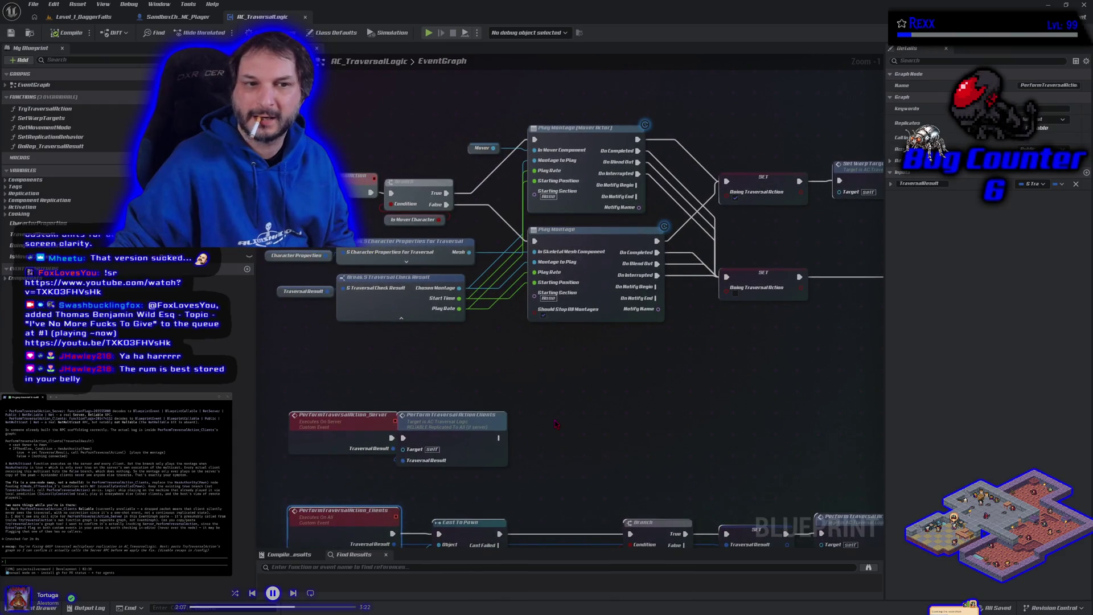
double_click(44, 108)
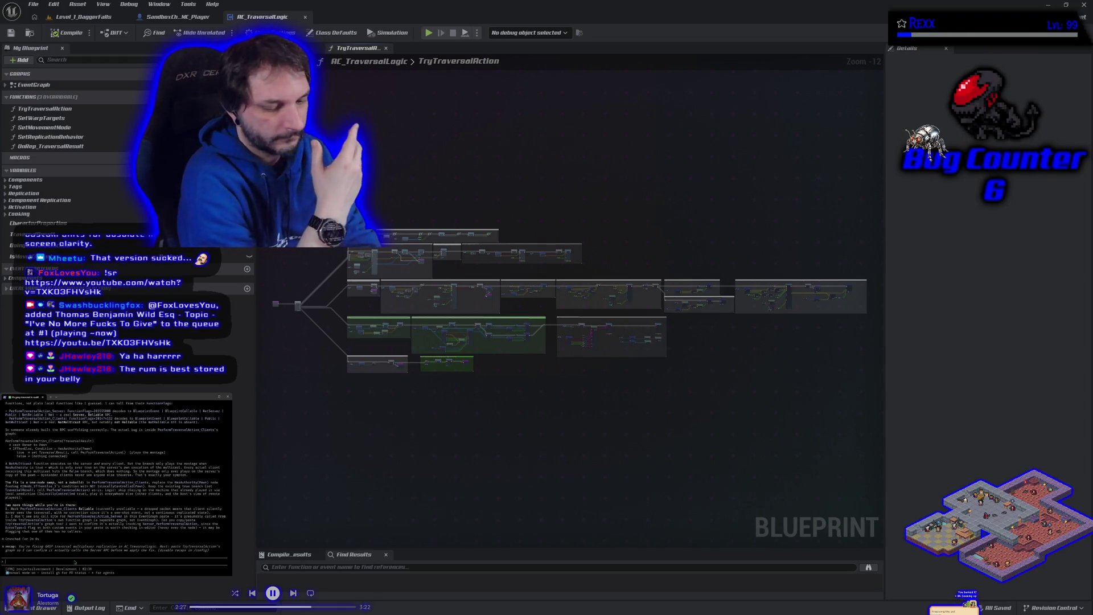
Step: Paste the roughly 3081-line blueprint text into the terminal prompt past the paste-size warning
key(ctrl+v)
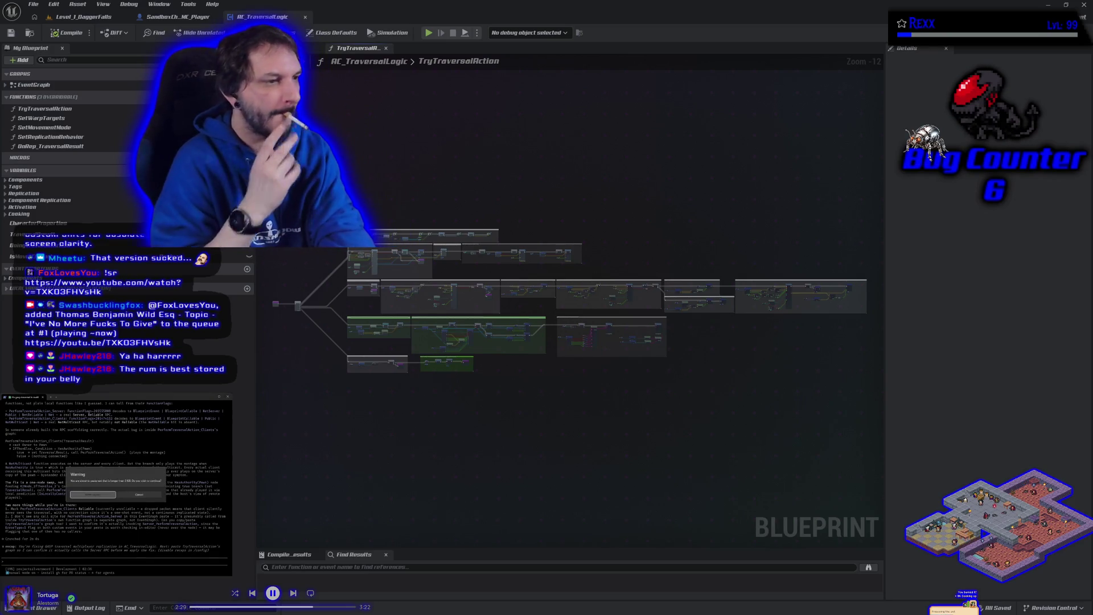
key(Return)
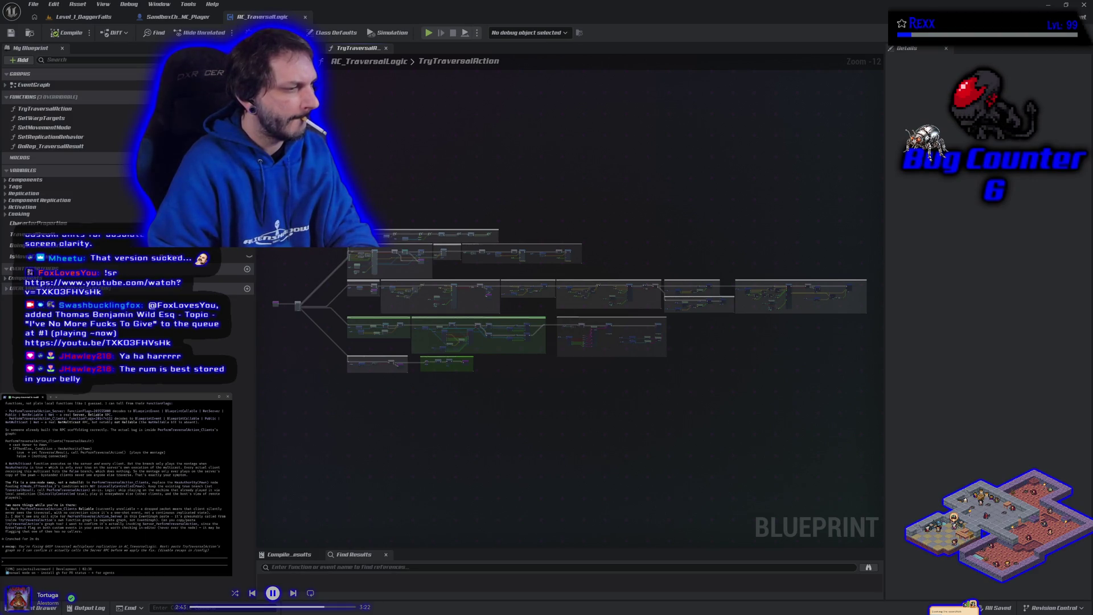
key(ctrl+v)
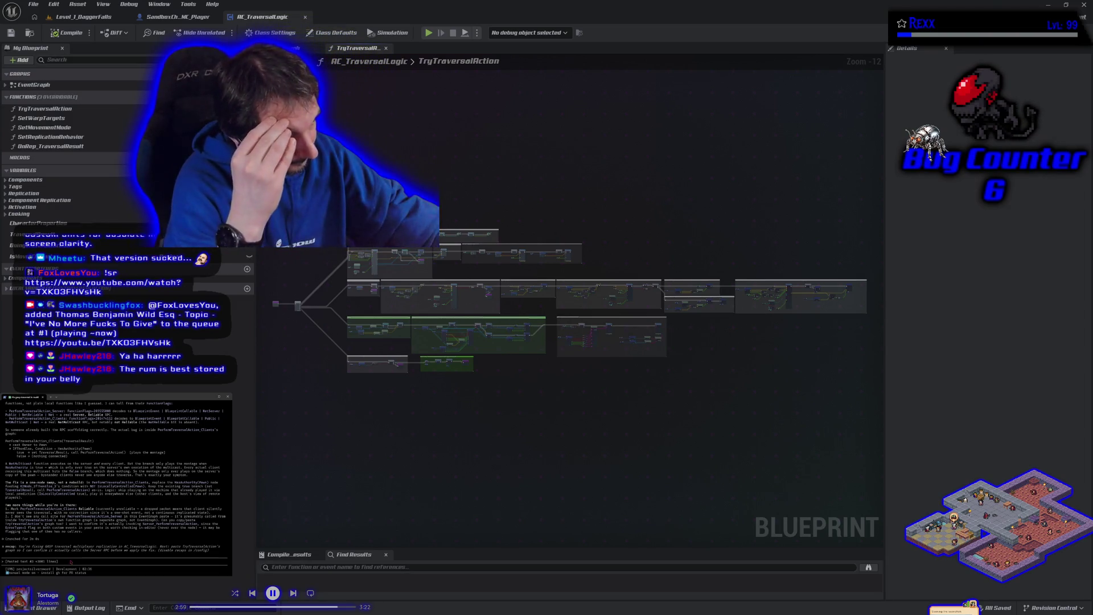
scroll(71, 562, up, 1)
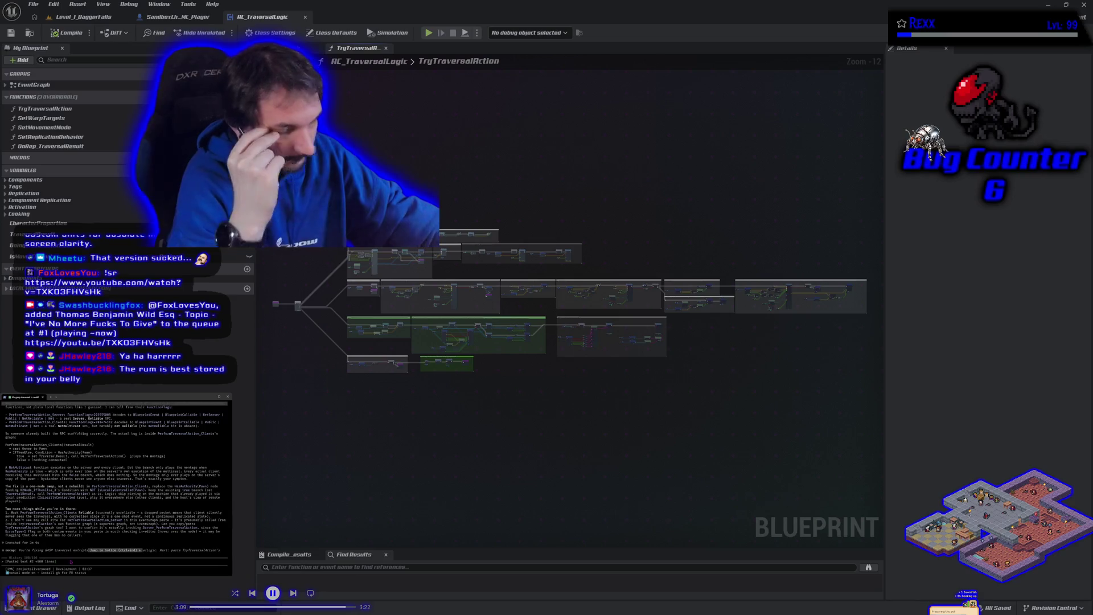
Step: Clear the pending paste, re-paste the blueprint text, accept the large-paste warning and submit it
key(Return)
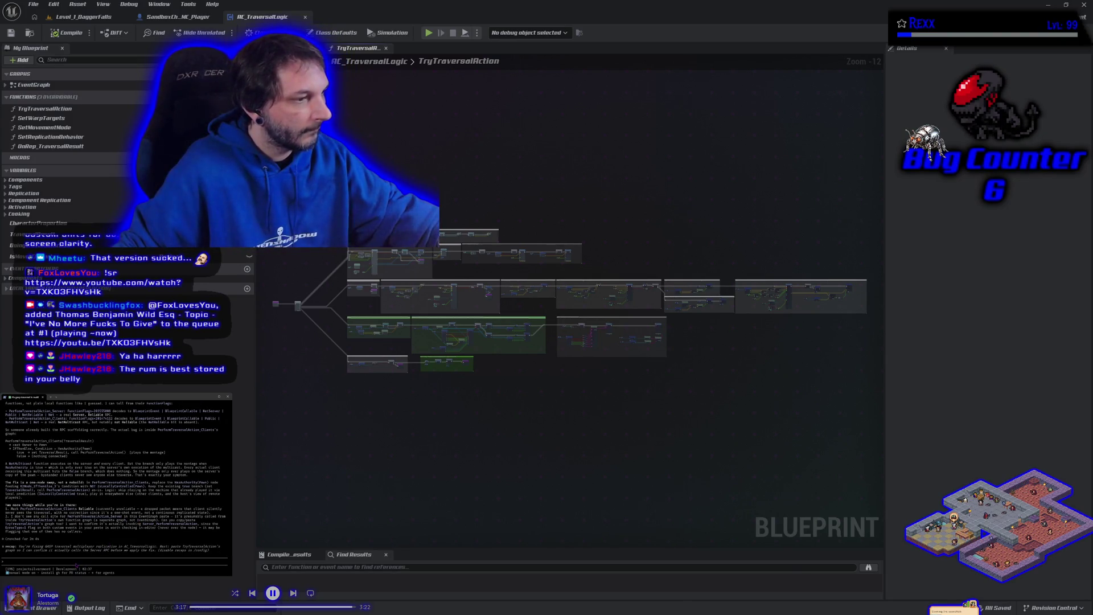
key(ctrl+v)
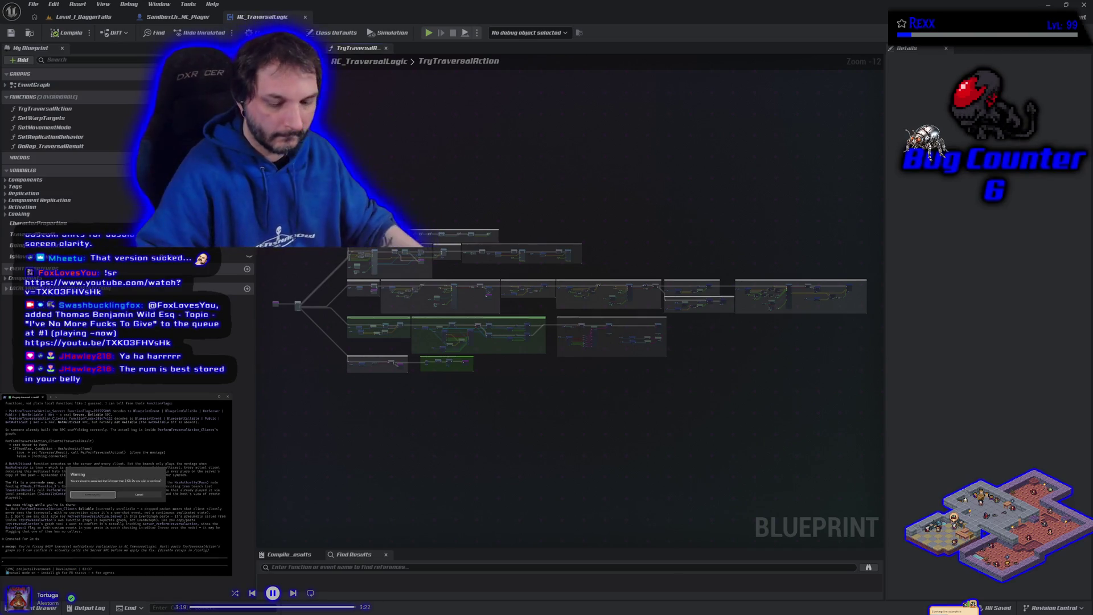
key(Return)
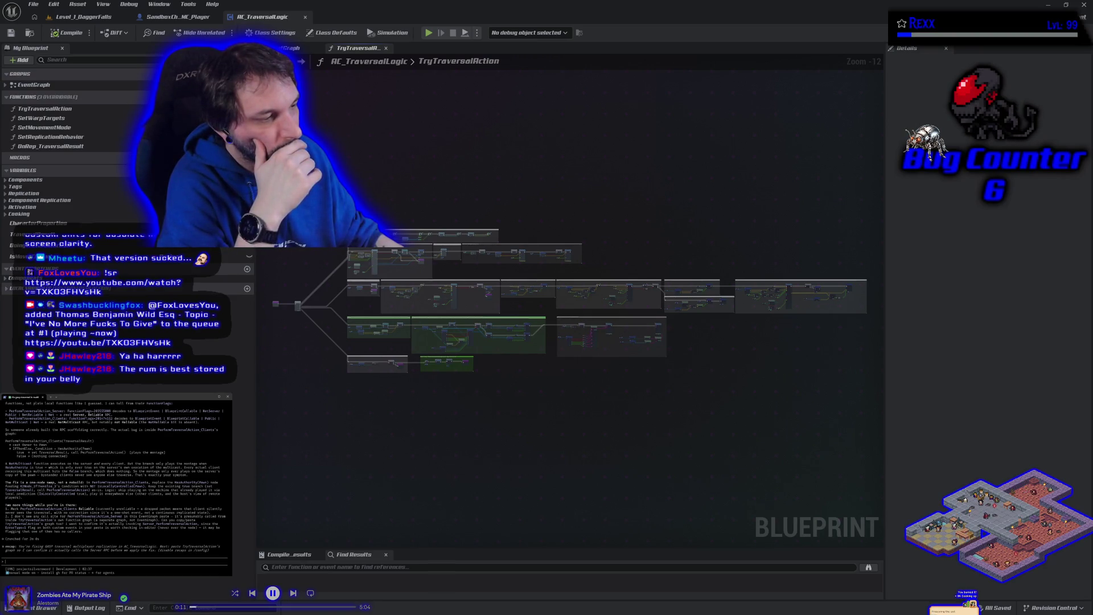
key(ctrl+v)
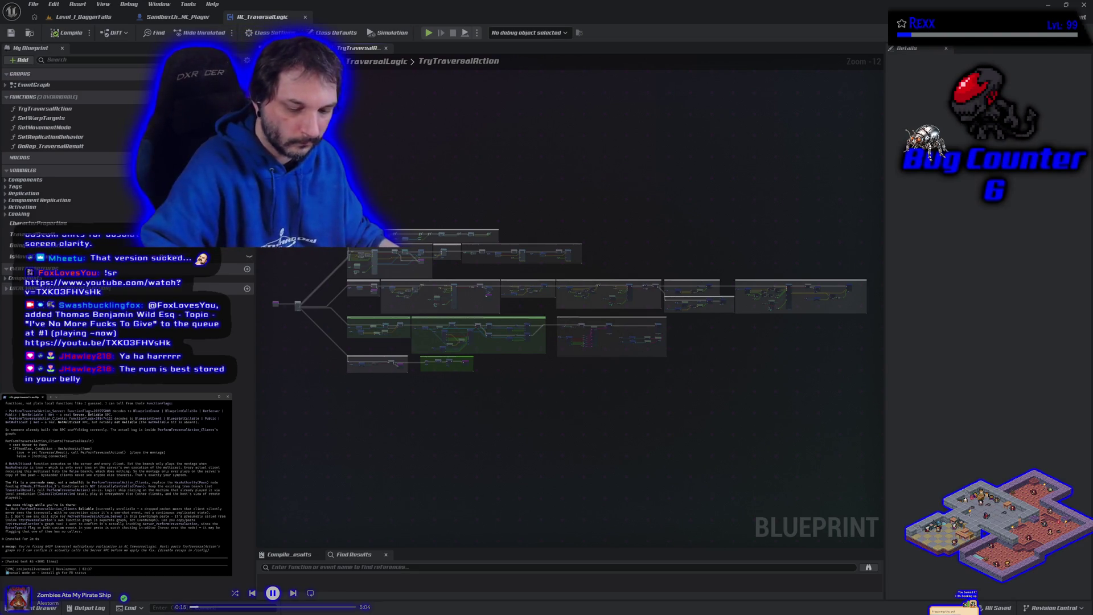
key(Return)
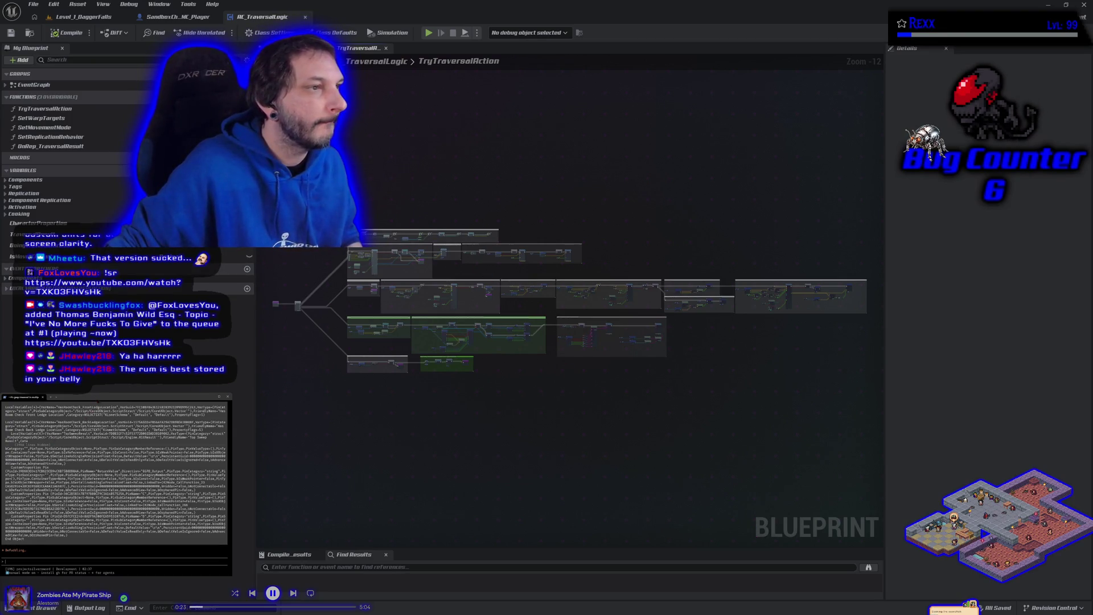
key(ctrl+comma)
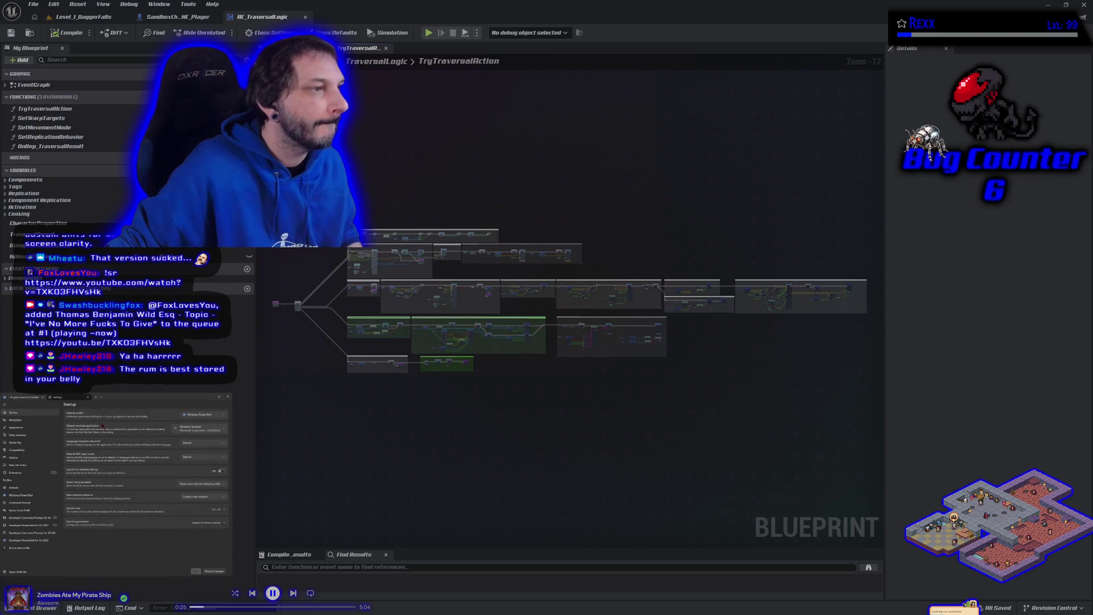
click(28, 429)
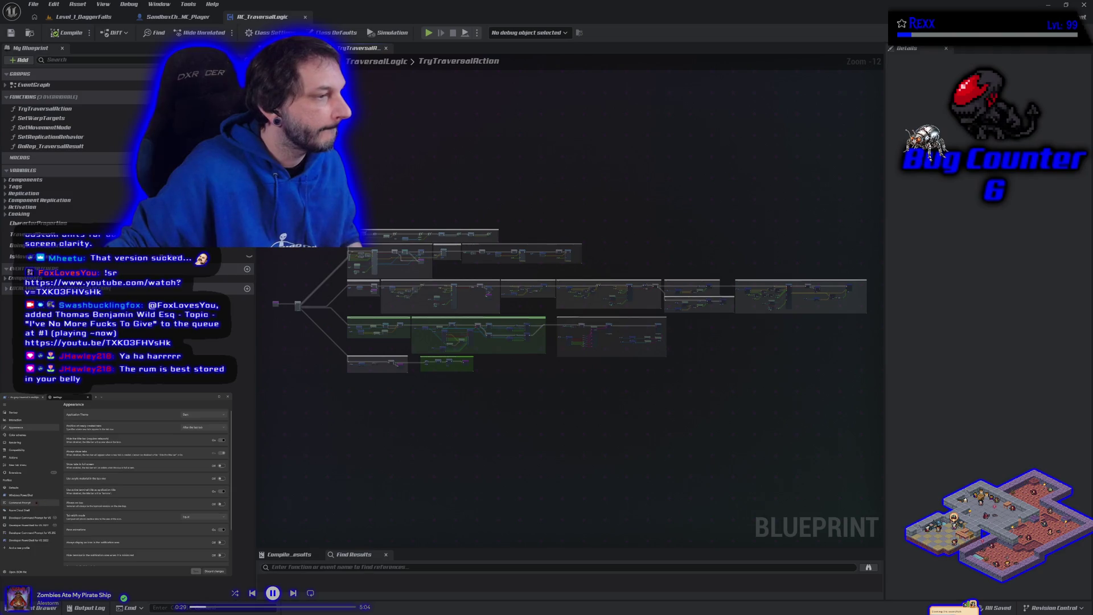
click(19, 488)
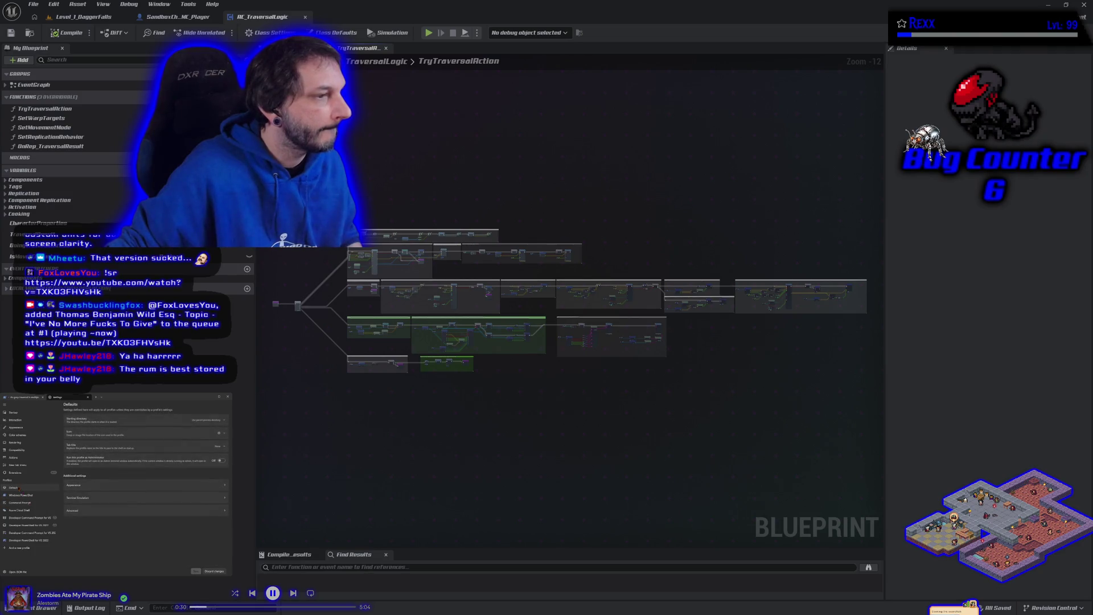
click(133, 497)
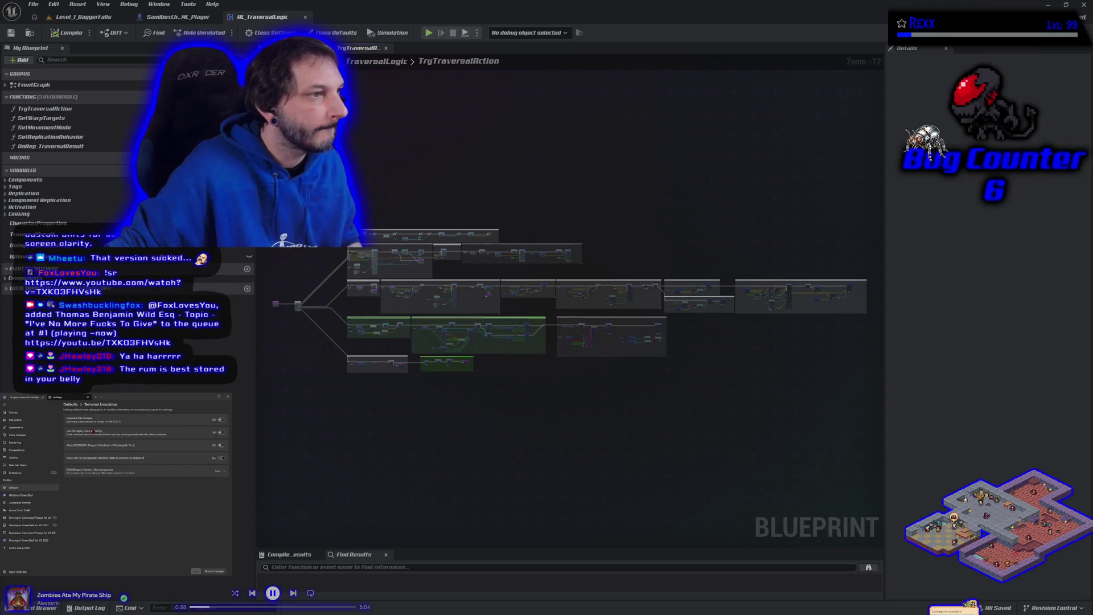
click(71, 404)
click(140, 485)
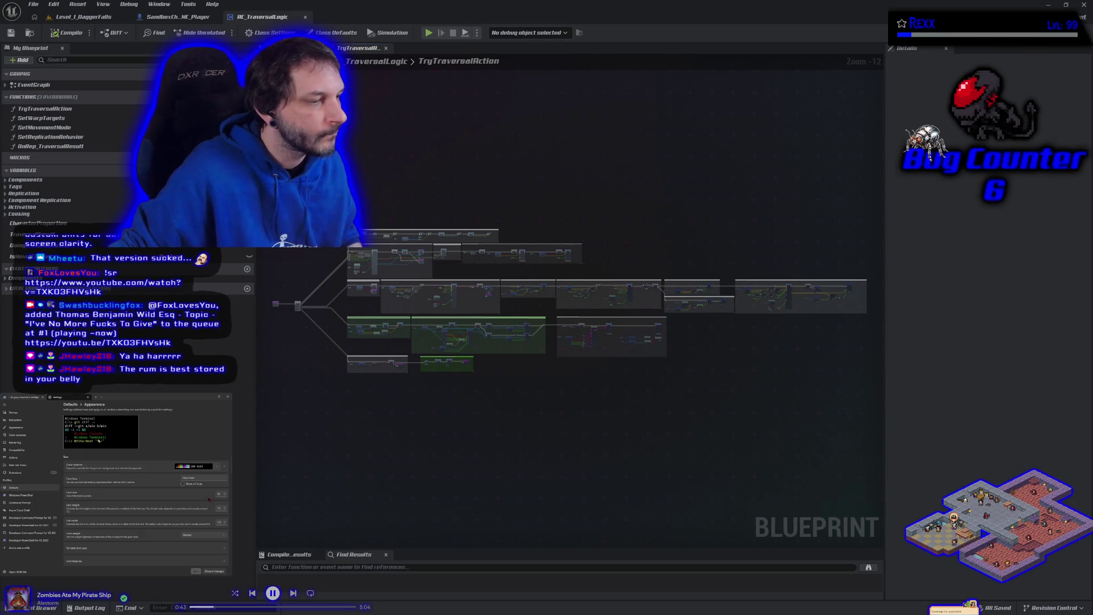
scroll(149, 521, down, 1)
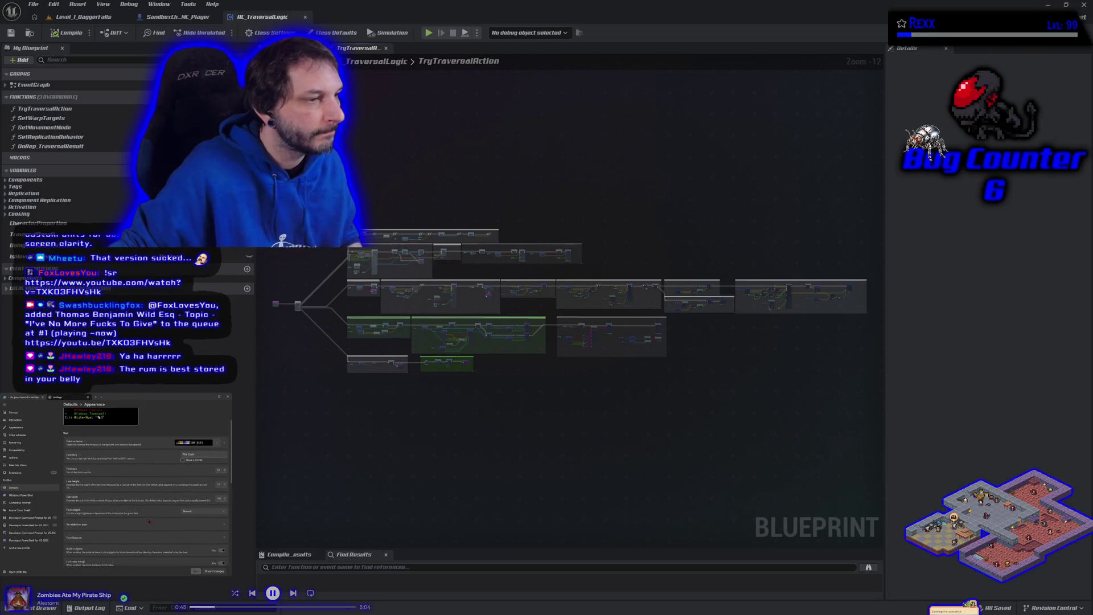
scroll(149, 521, up, 1)
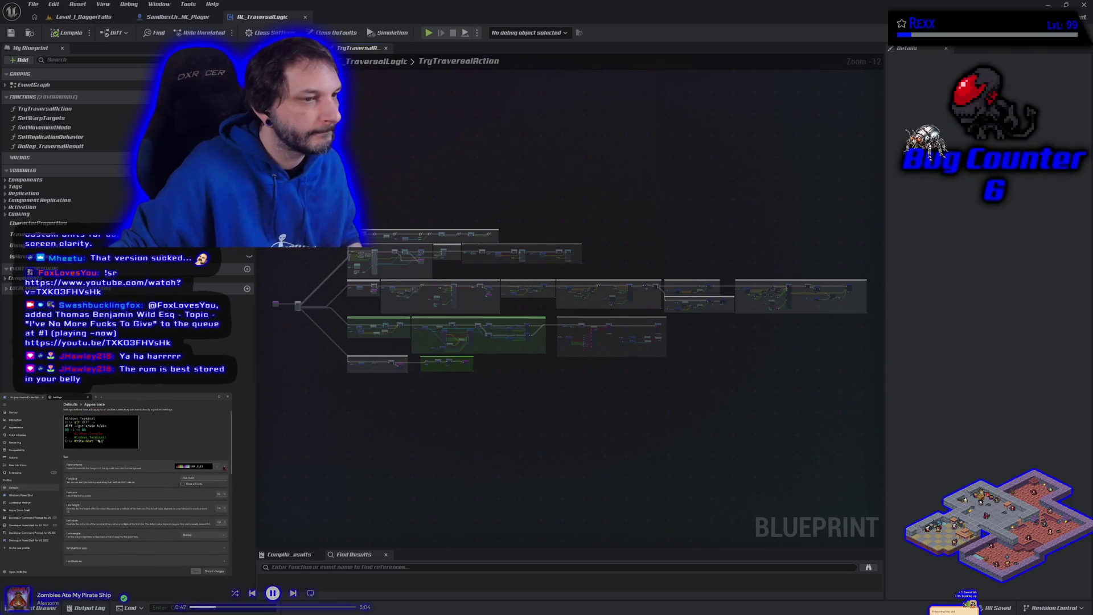
click(218, 467)
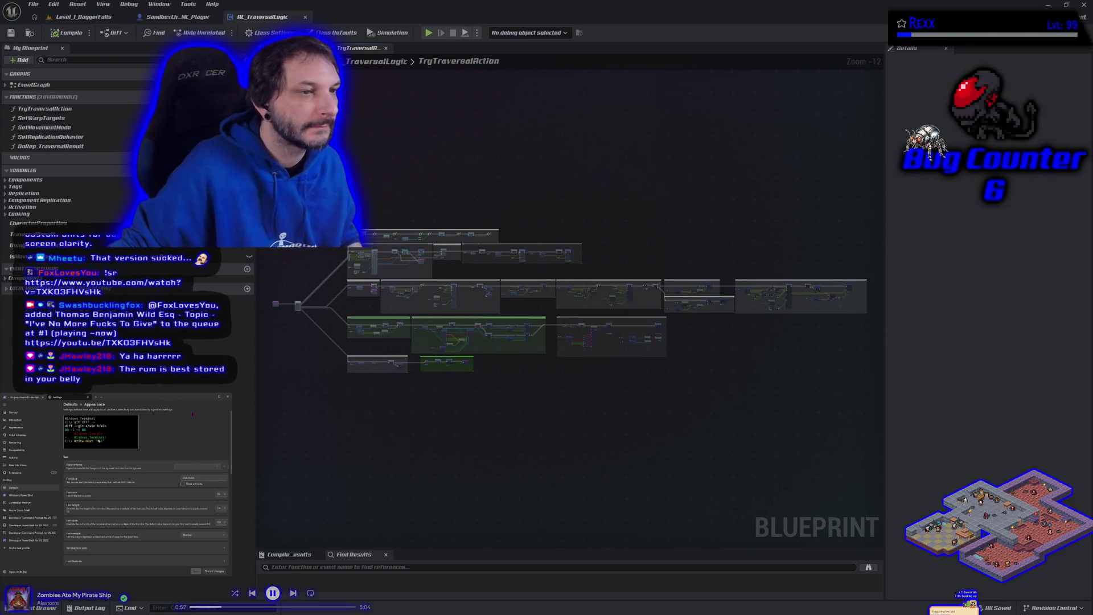
click(88, 396)
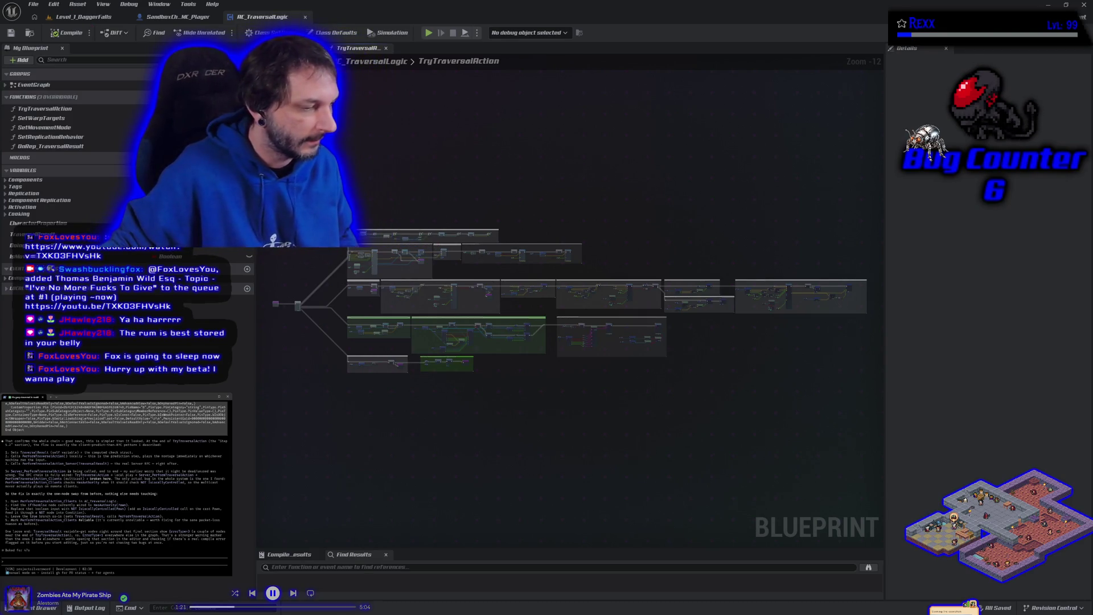
key(alt+Tab)
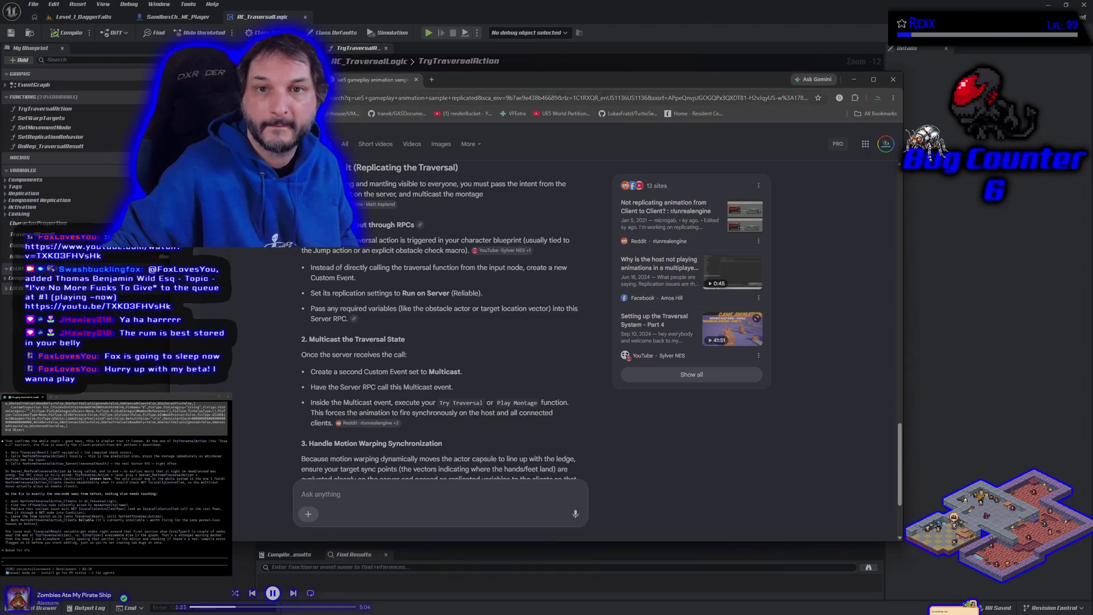
Step: Look over task #20's details on the kanban board, then hide the browser again
key(ctrl+Tab)
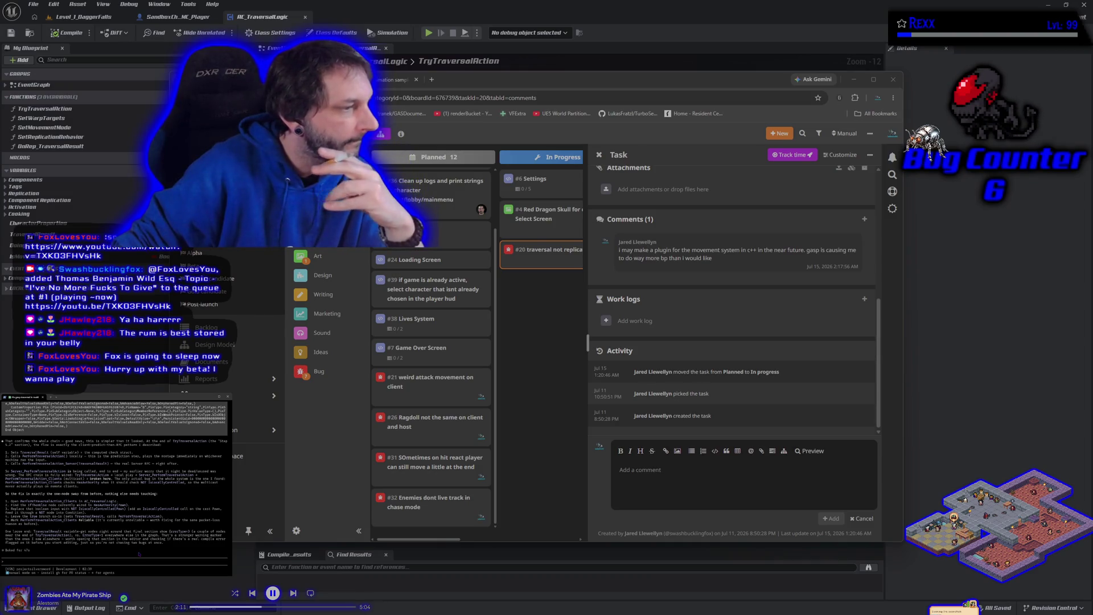
click(447, 4)
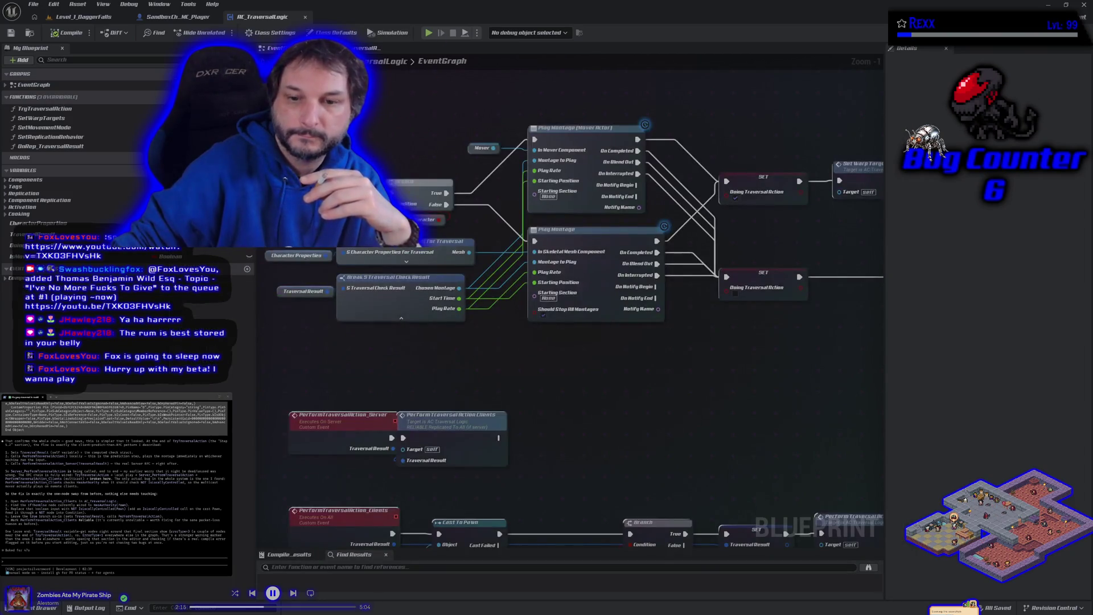
Step: Select the PerformTraversalAction_Clients nodes and the 'Fixeed Animation on clients' comment in the EventGraph
scroll(390, 287, down, 1)
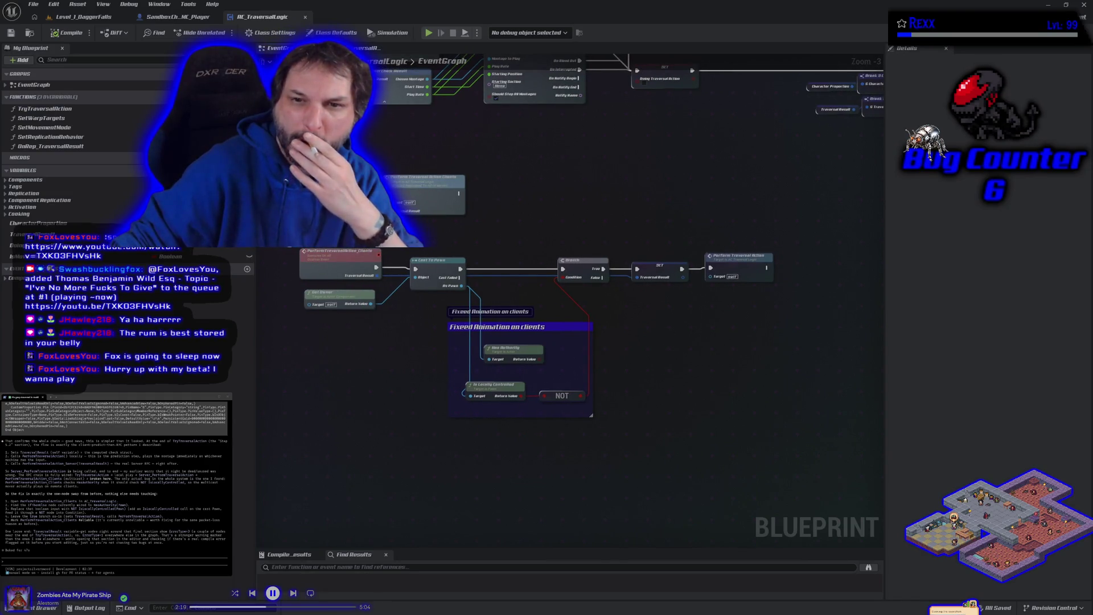
drag(303, 249, 551, 380)
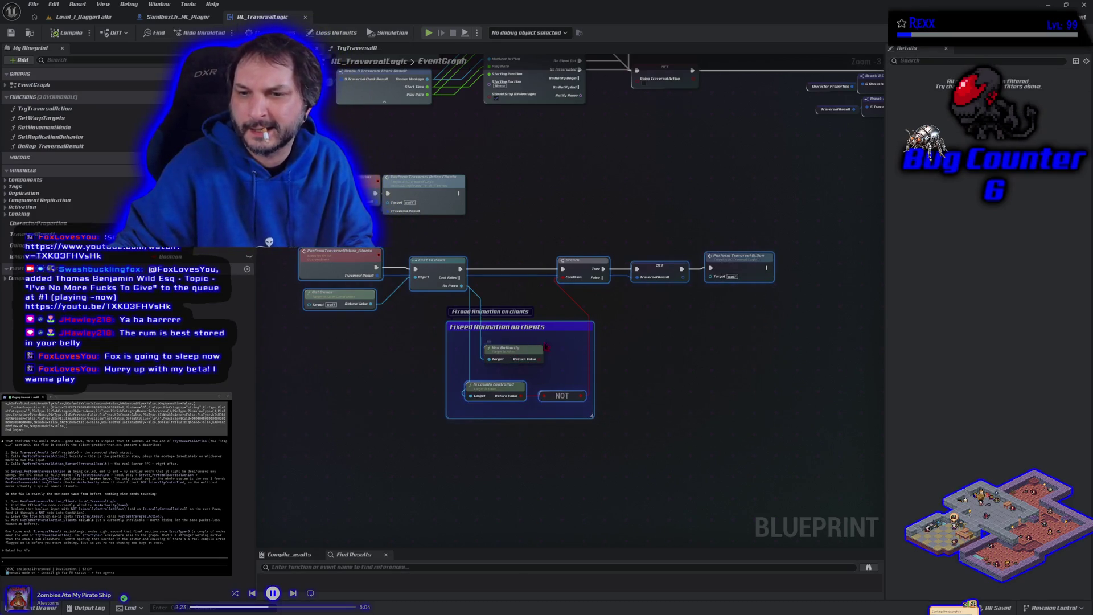
click(561, 328)
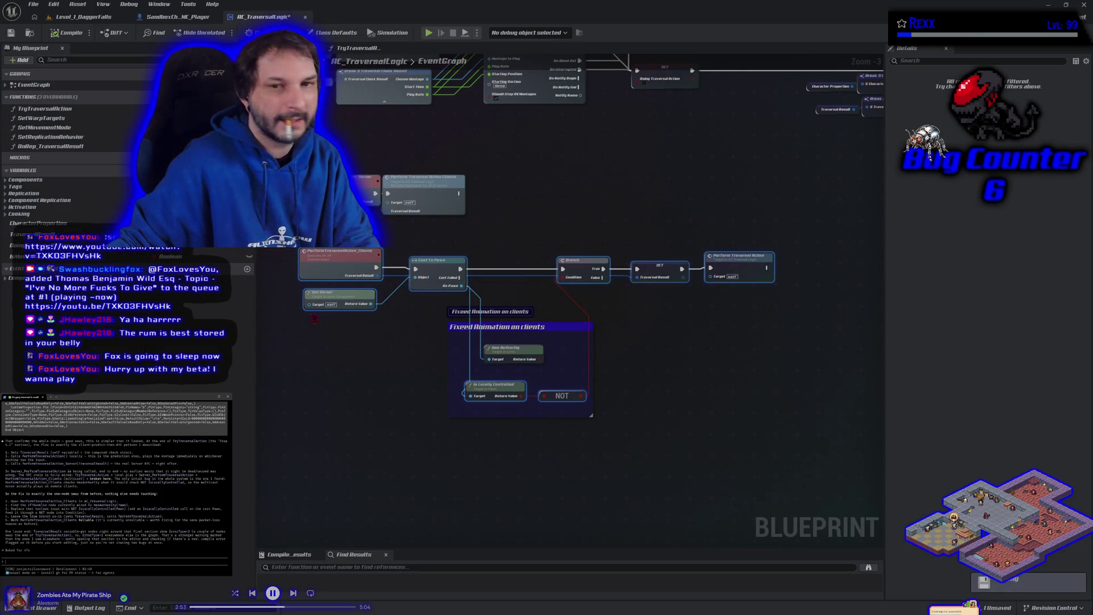
Step: Pan through TryTraversalAction past the capsule trace and Step 3.5 blocks to the Traversal Check Result setters
click(358, 49)
drag(814, 345, 497, 383)
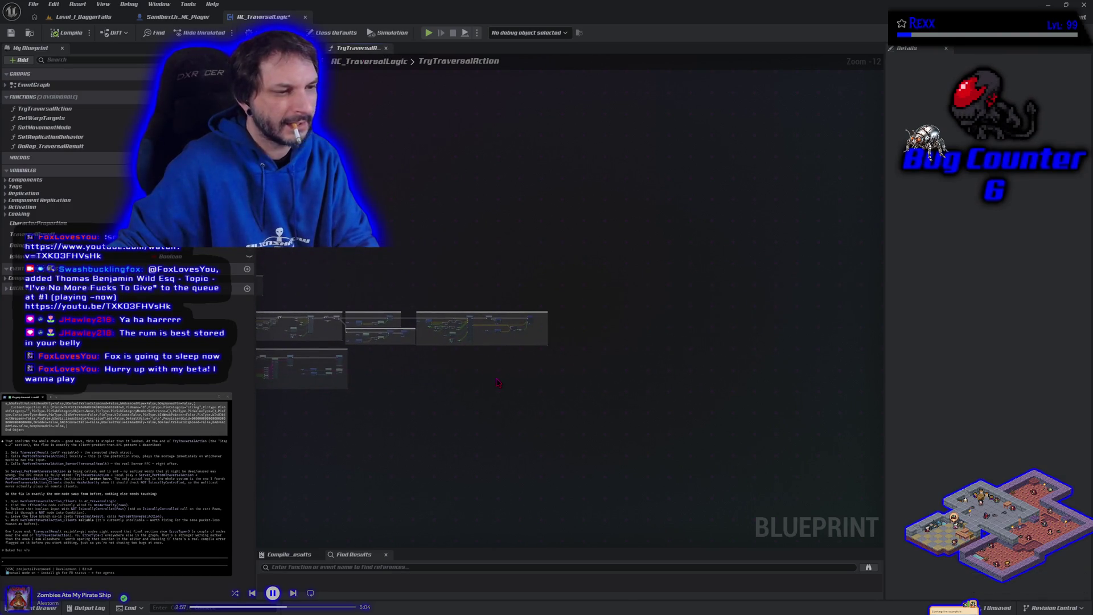
scroll(498, 383, up, 7)
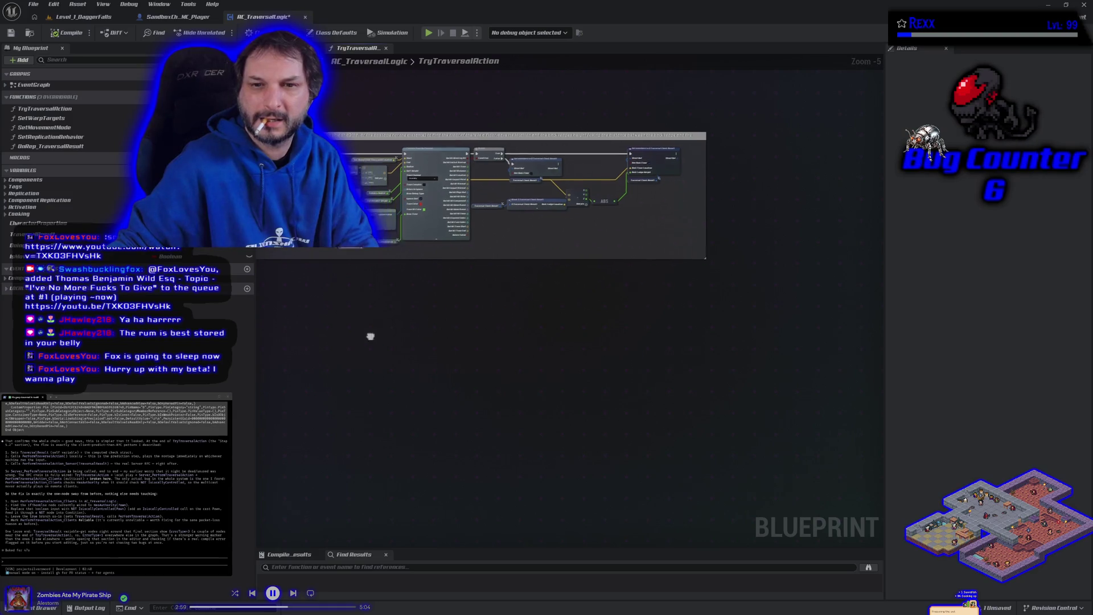
scroll(365, 336, up, 2)
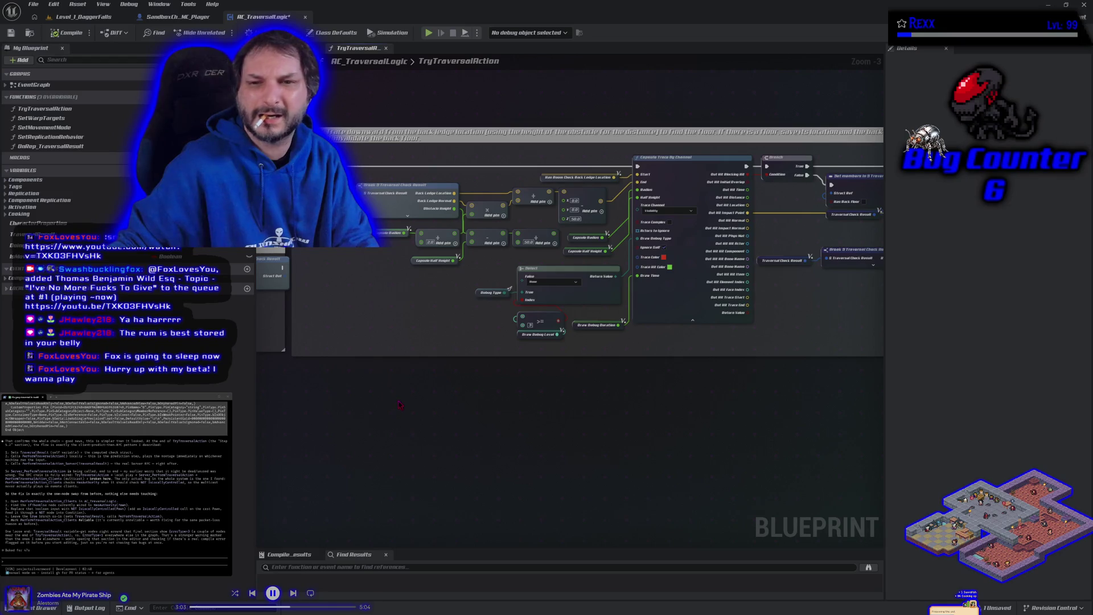
drag(489, 404, 224, 400)
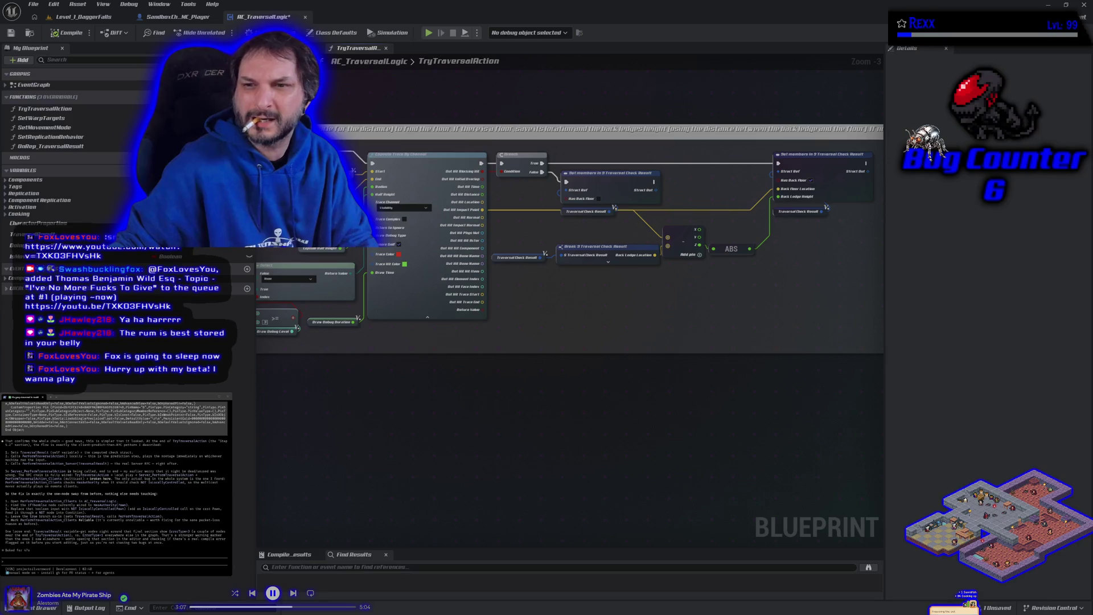
drag(569, 239, 581, 243)
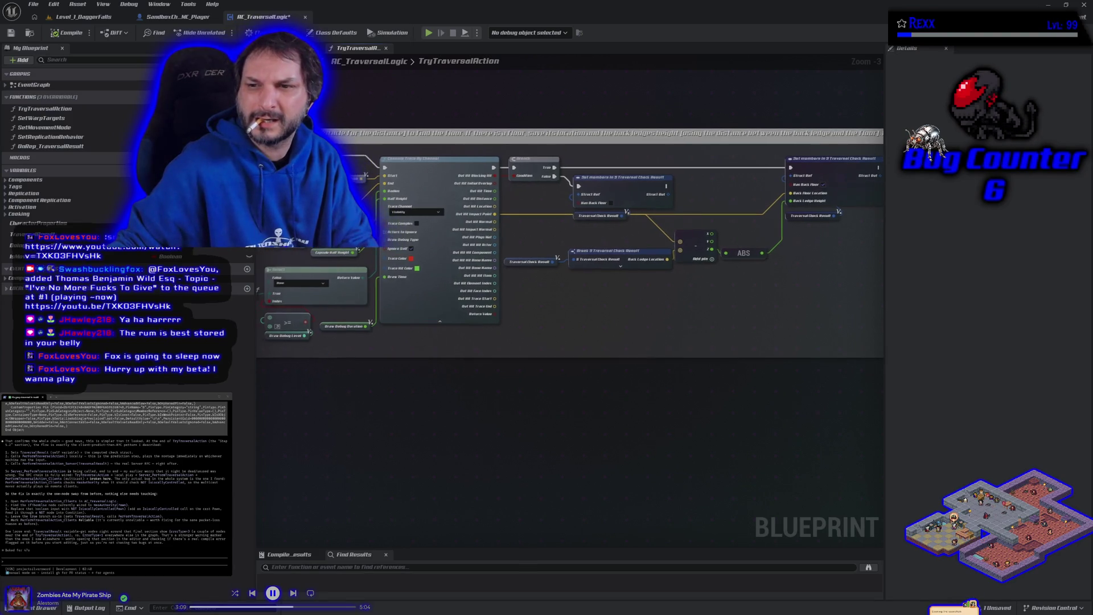
drag(654, 416, 398, 376)
drag(884, 340, 563, 270)
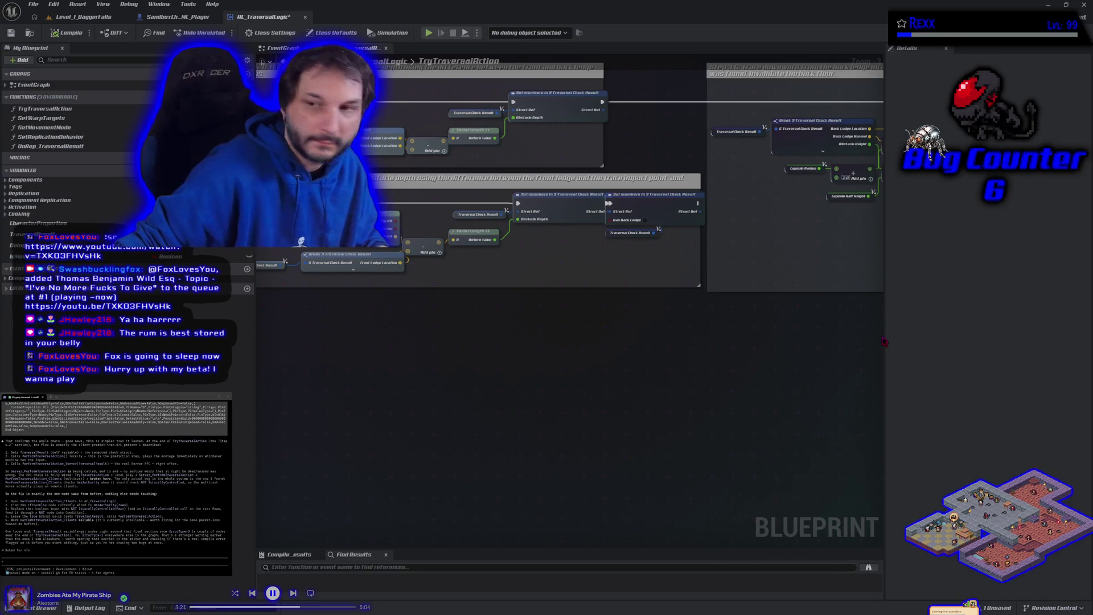
mouse_move(851, 266)
mouse_down()
mouse_move(439, 323)
mouse_move(373, 312)
mouse_move(260, 324)
mouse_up()
drag(716, 309, 572, 328)
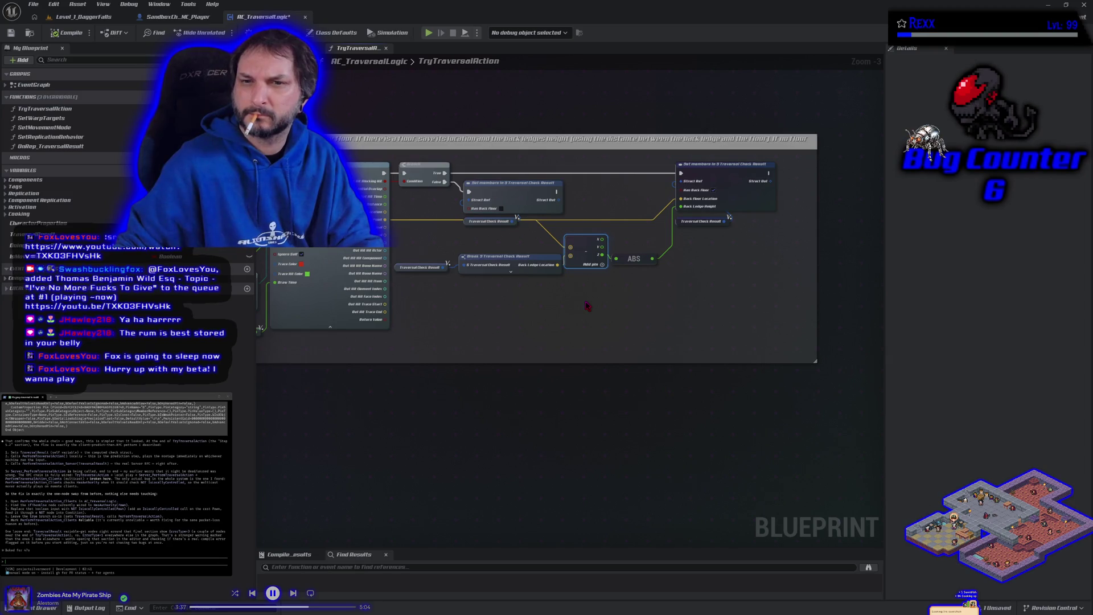
Step: Select the back-ledge height calculation nodes and paste them into the terminal after 'is it in these'
mouse_move(425, 333)
mouse_down()
mouse_move(541, 303)
mouse_move(746, 181)
mouse_up()
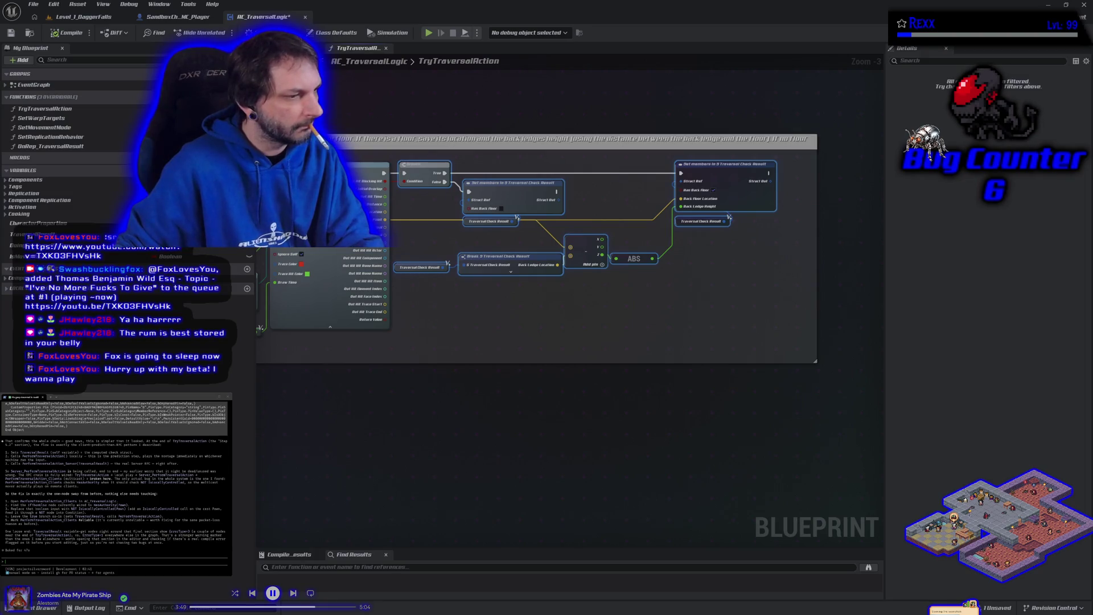
text(is it in these)
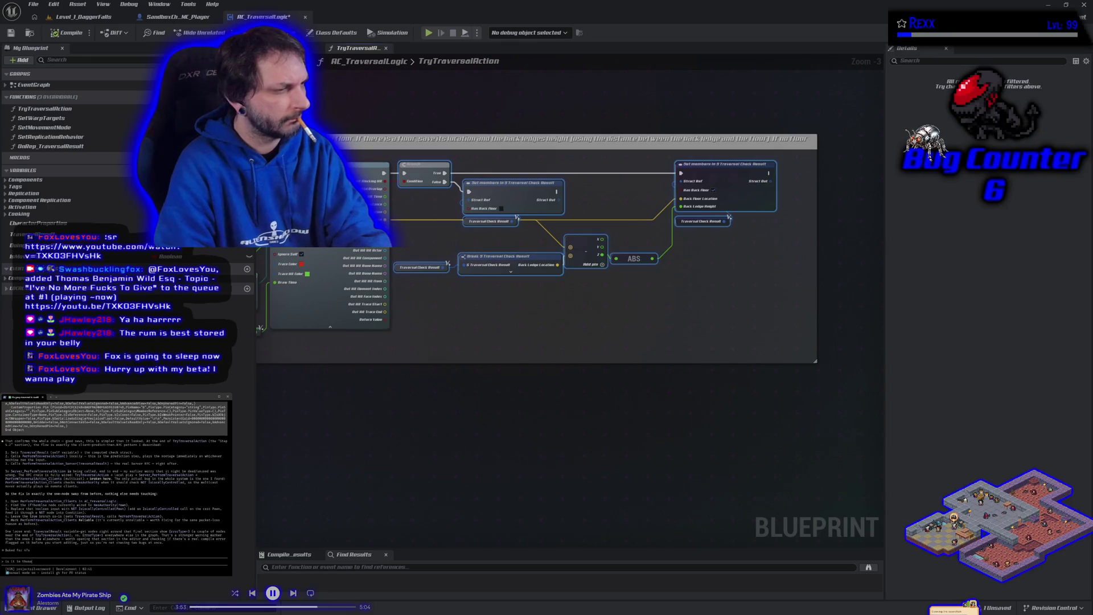
key(ctrl+v)
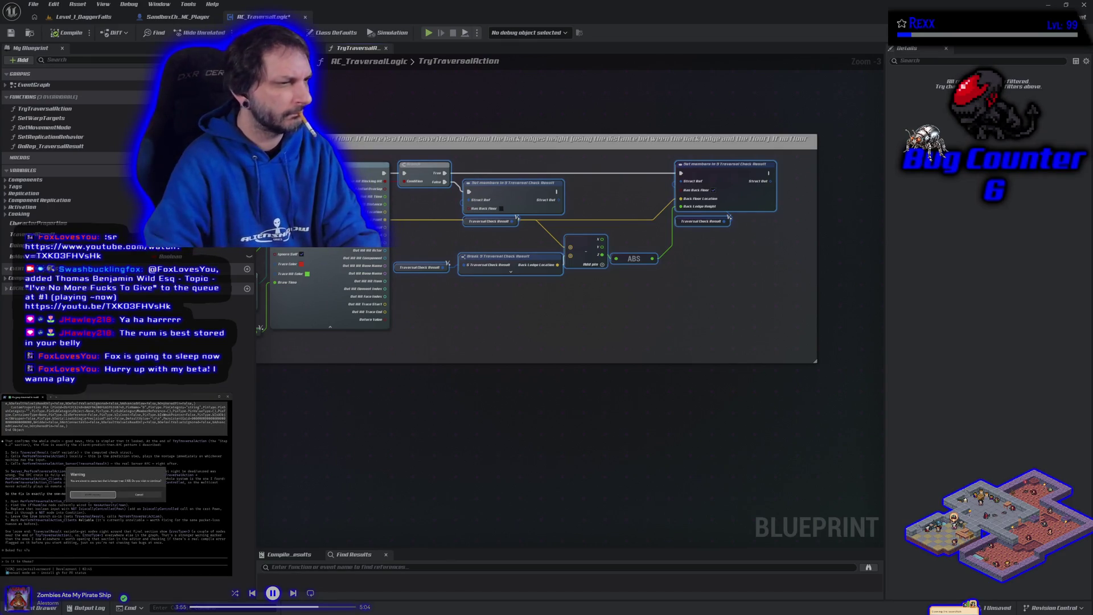
Step: Accept the large paste of the back-ledge height nodes and read through the assistant's reply
key(Return)
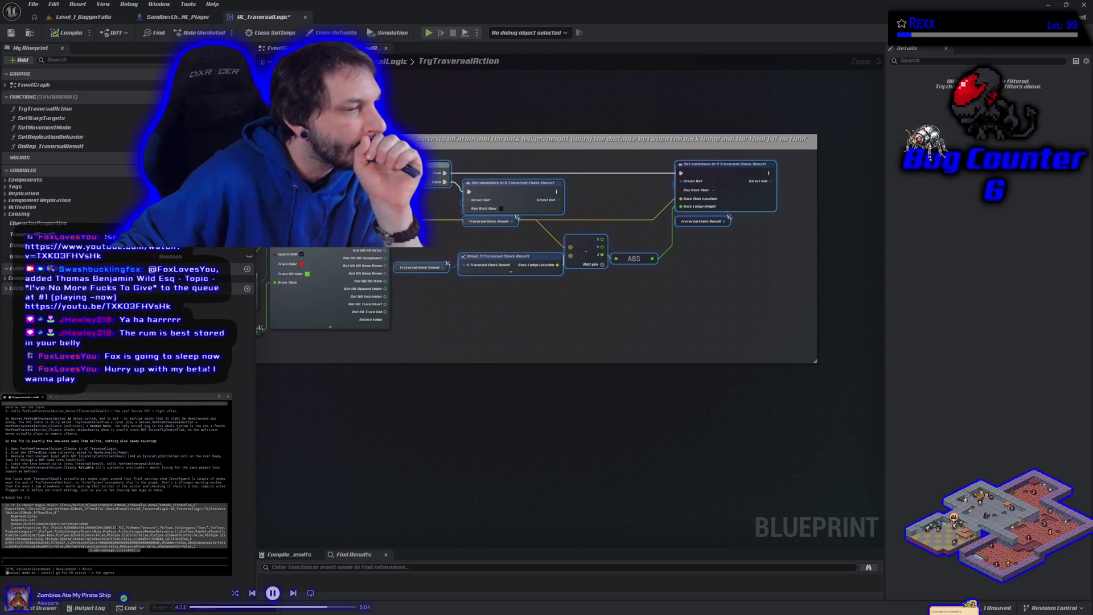
scroll(116, 527, down, 10)
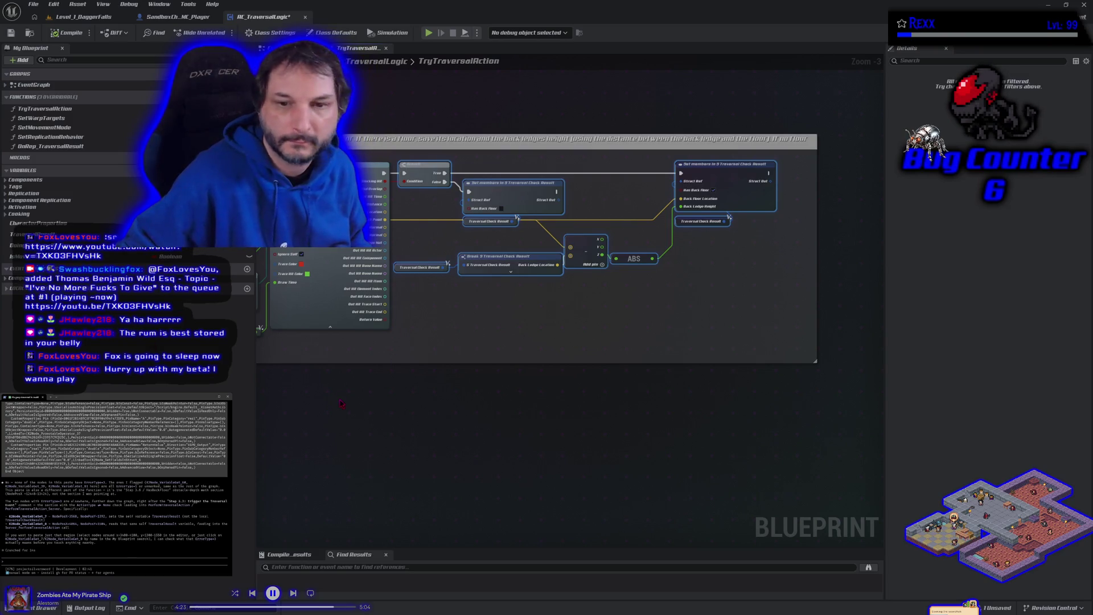
scroll(358, 396, down, 1)
mouse_move(359, 395)
mouse_down()
mouse_move(823, 388)
mouse_move(746, 454)
mouse_move(800, 405)
mouse_move(405, 313)
mouse_move(599, 188)
mouse_move(940, 106)
mouse_move(705, 99)
mouse_up()
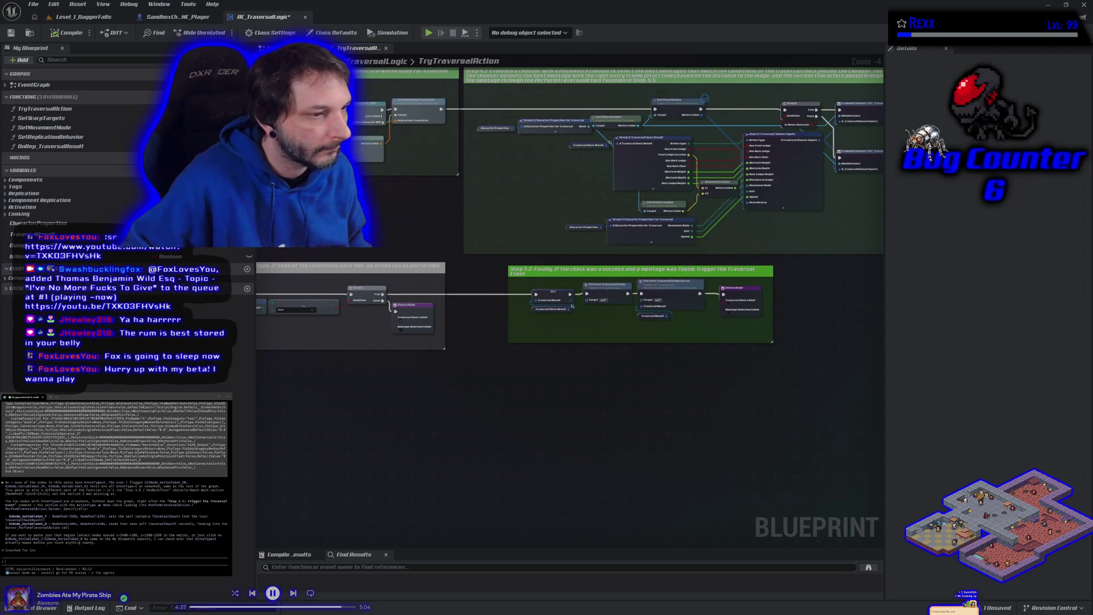
Step: Select the whole 'Step 5.2: Finally' comment together with its trigger-traversal nodes
drag(705, 99, 546, 132)
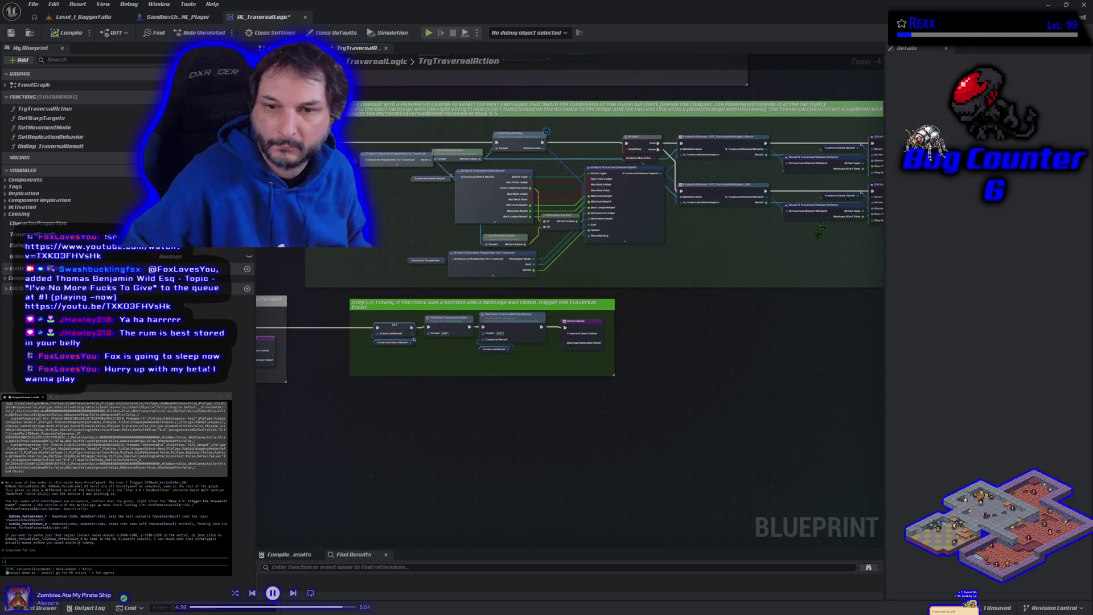
scroll(441, 403, up, 3)
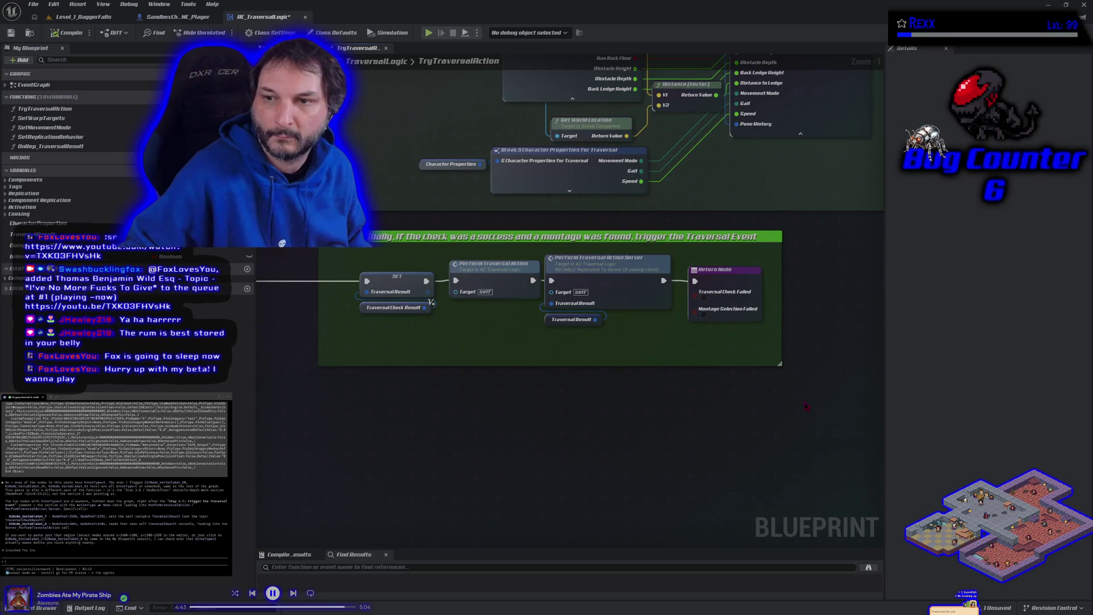
scroll(563, 399, up, 1)
drag(840, 411, 279, 209)
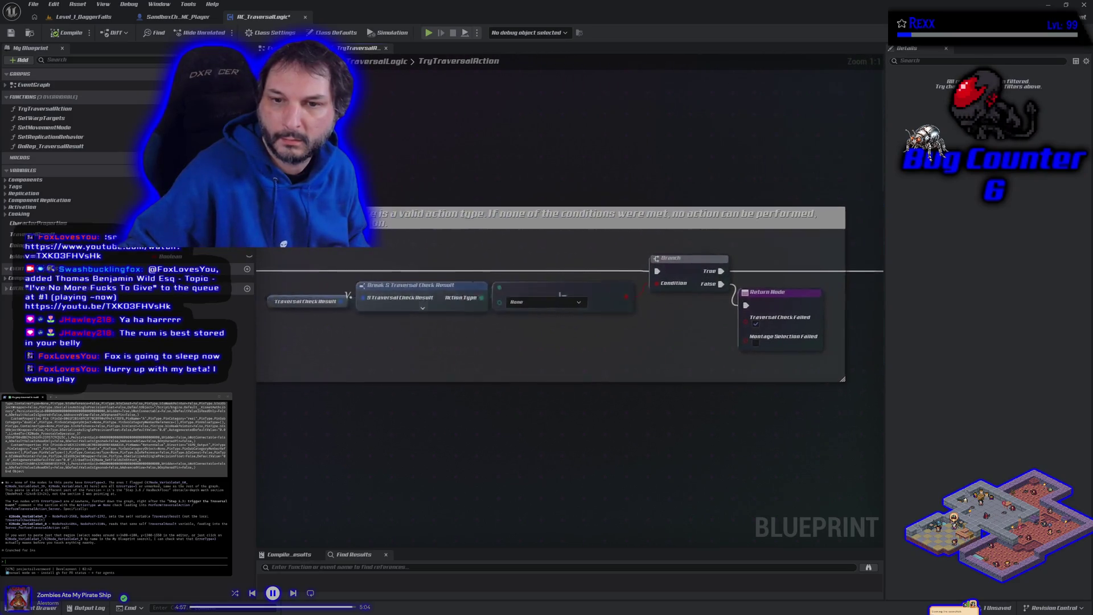
scroll(822, 410, down, 1)
drag(822, 410, 683, 399)
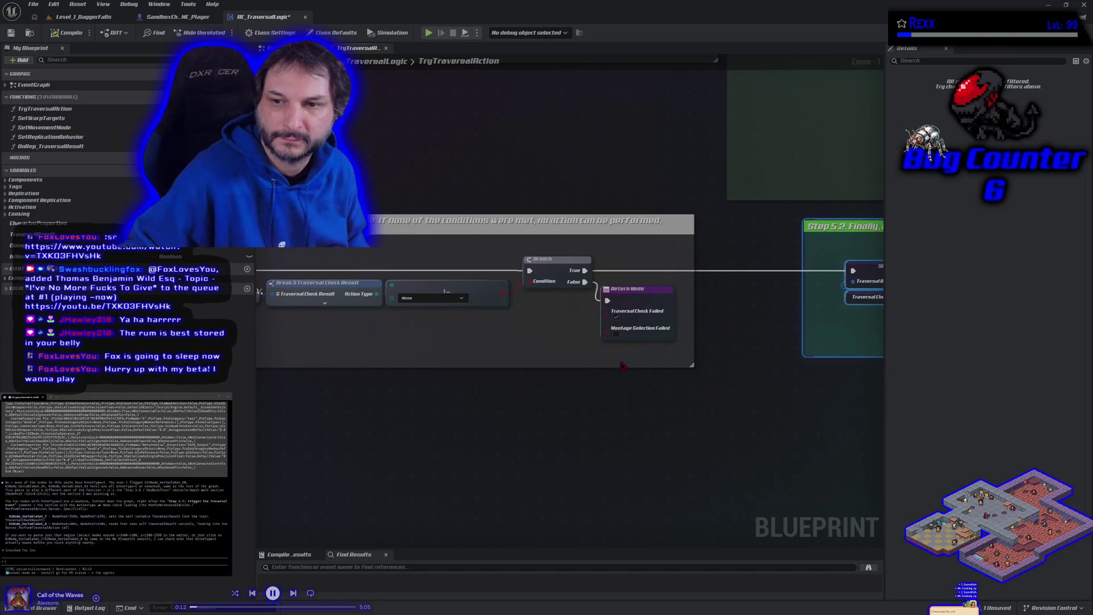
drag(621, 362, 466, 324)
click(420, 311)
drag(407, 228, 458, 327)
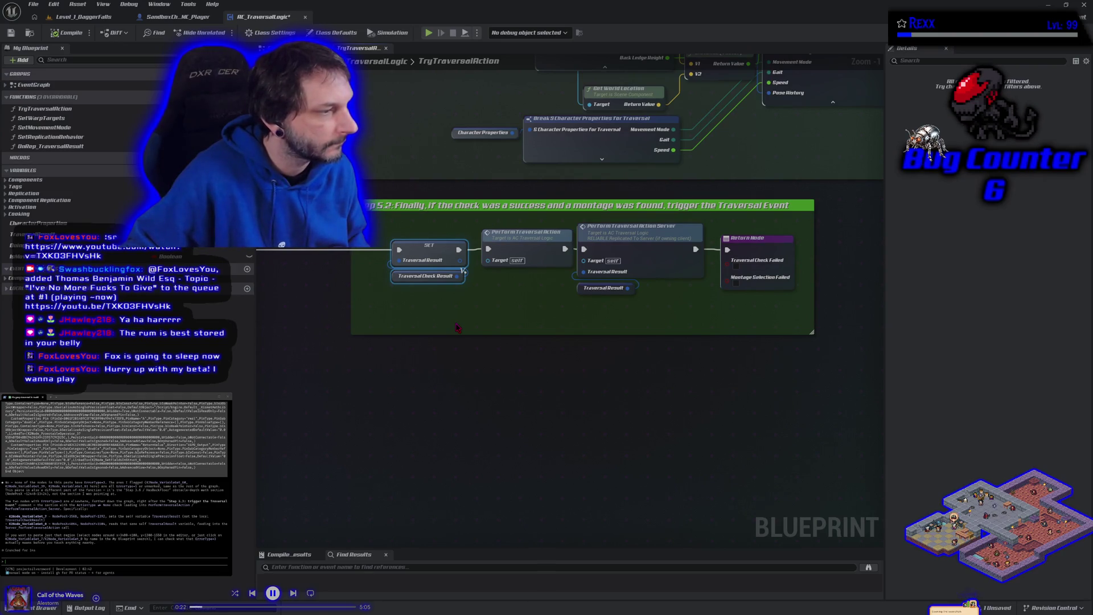
mouse_move(344, 197)
mouse_down()
mouse_move(399, 245)
mouse_move(505, 302)
mouse_move(735, 353)
mouse_move(786, 394)
mouse_up()
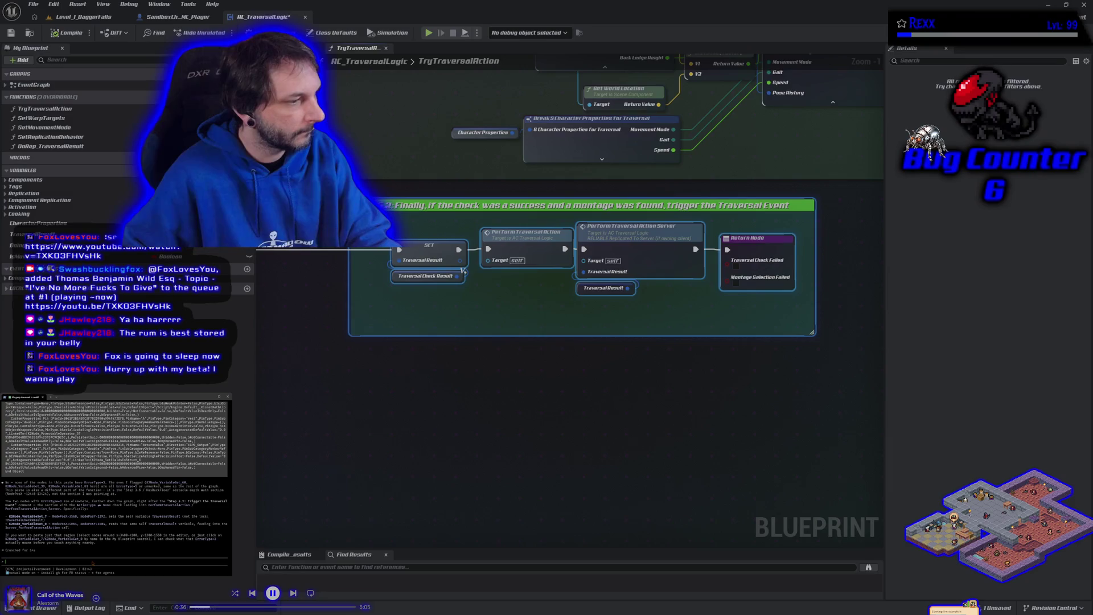
Step: Paste the Step 5.2 nodes into the terminal, confirm the large paste, and switch to the task board
key(ctrl+v)
key(Return)
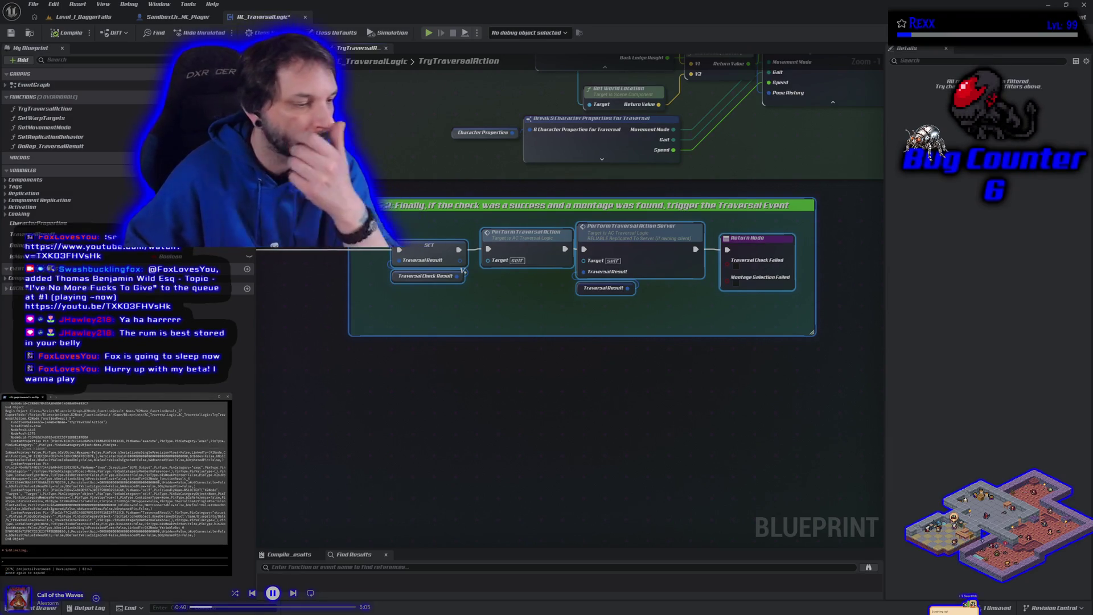
key(alt+Tab)
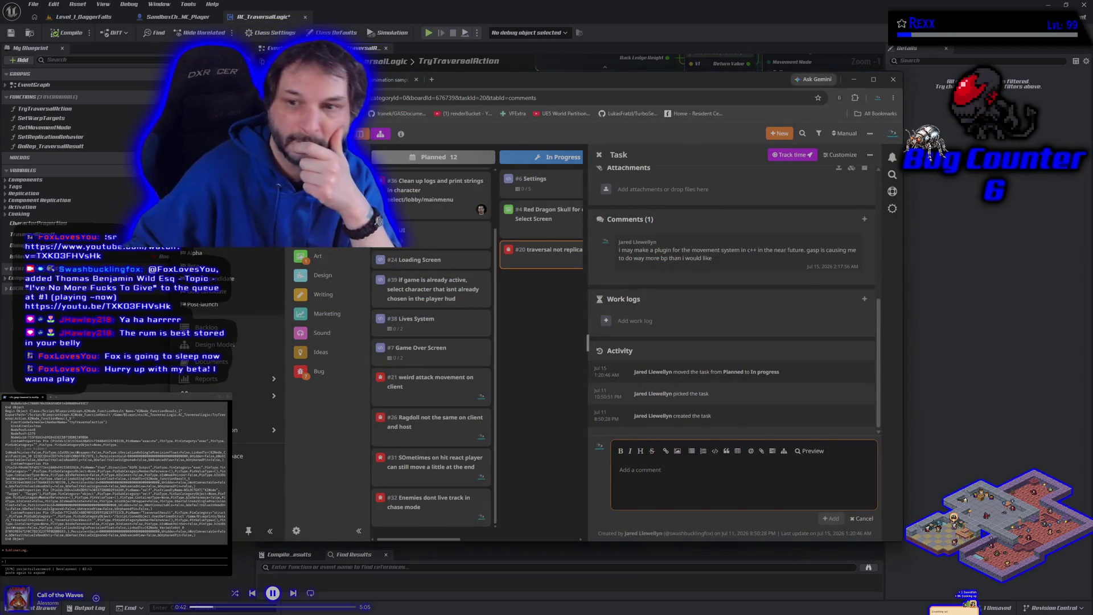
Step: Drag task #20 'traversal not replicating' from In Progress into Completed and confirm the log-work dialog
key(Escape)
mouse_move(541, 265)
mouse_down()
mouse_move(607, 337)
mouse_move(565, 277)
mouse_move(549, 271)
mouse_up()
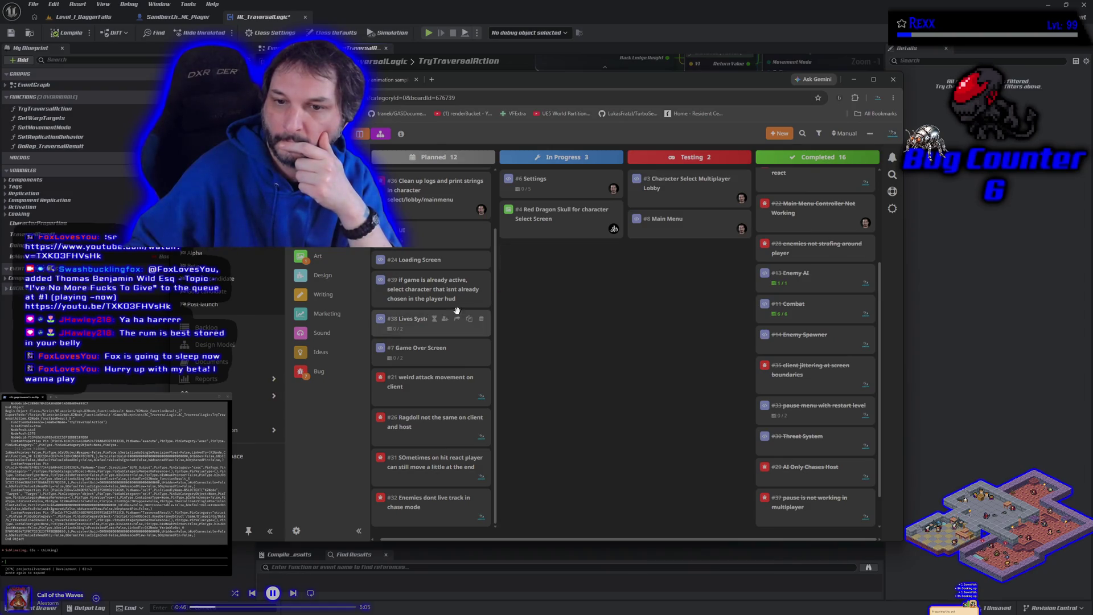
mouse_move(450, 351)
mouse_down()
mouse_move(542, 266)
mouse_move(402, 366)
mouse_move(405, 388)
mouse_up()
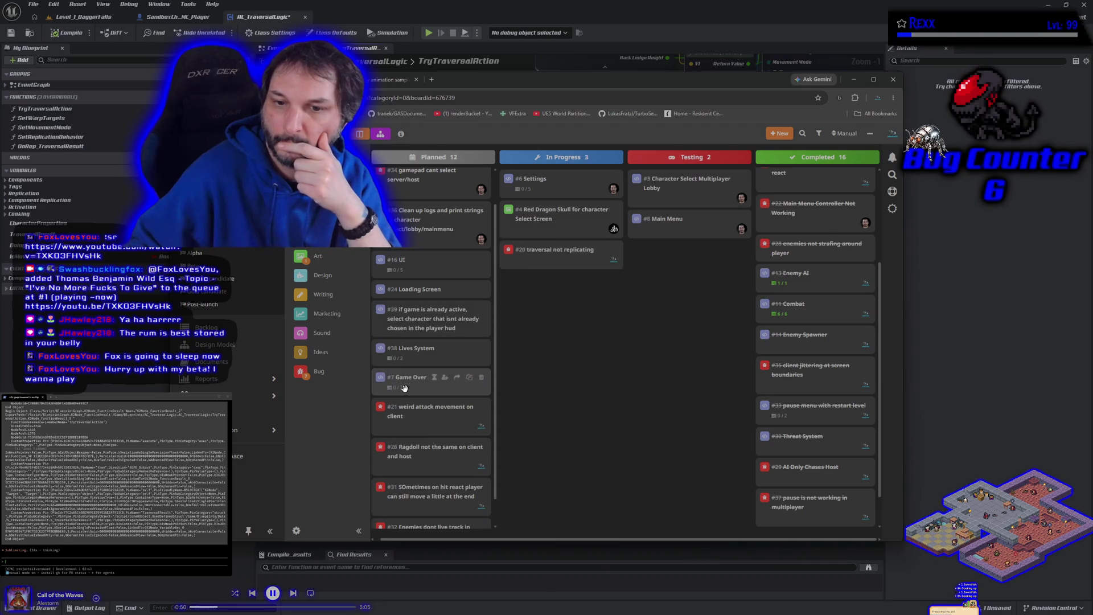
scroll(766, 417, down, 1)
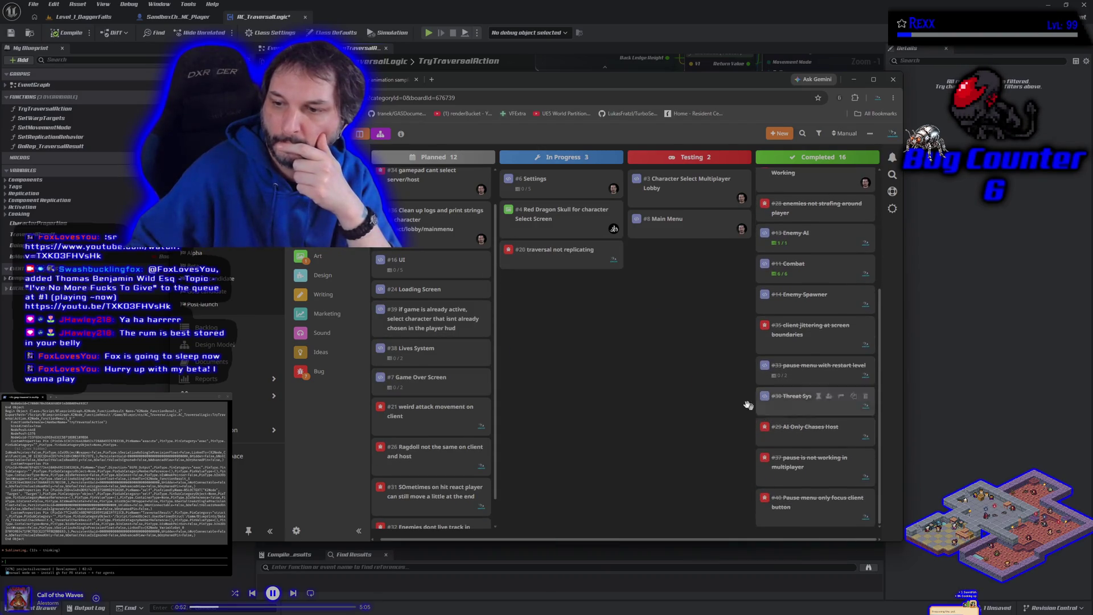
drag(535, 251, 794, 515)
click(607, 305)
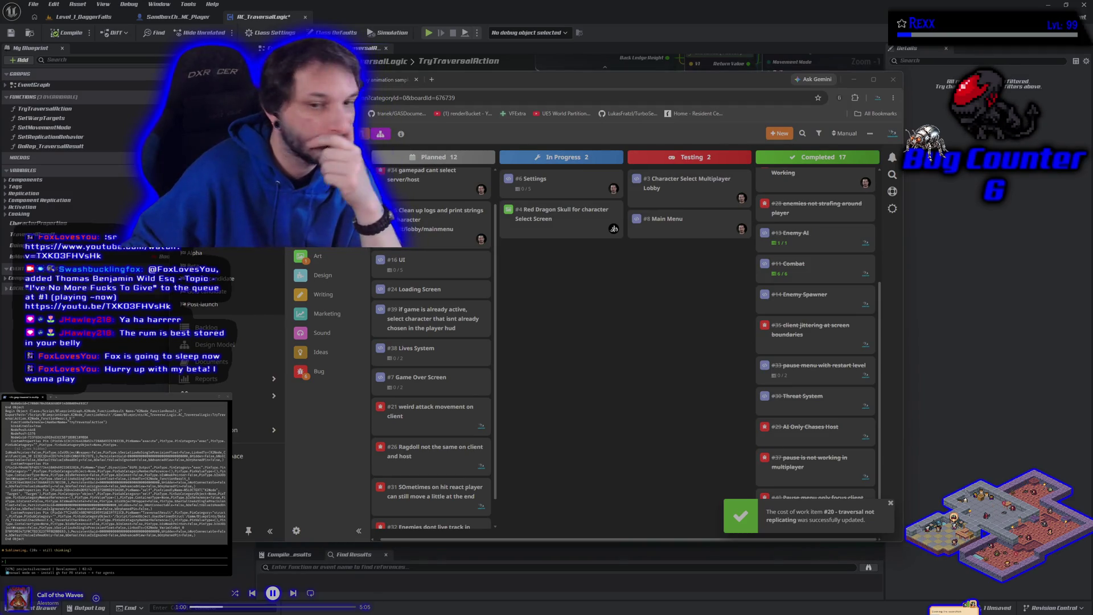
scroll(407, 398, down, 1)
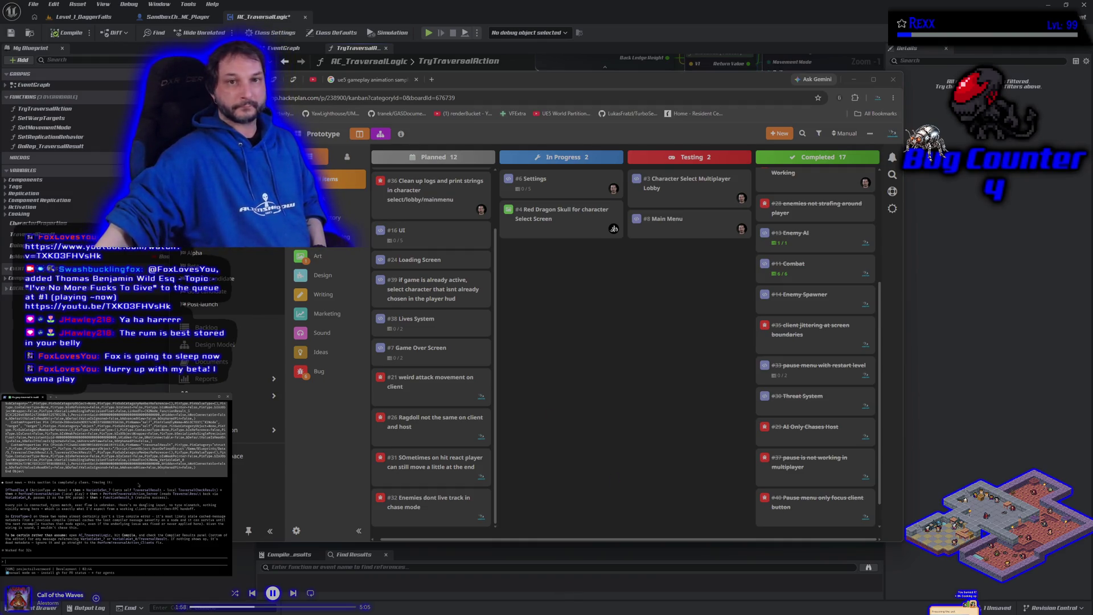
key(alt+Tab)
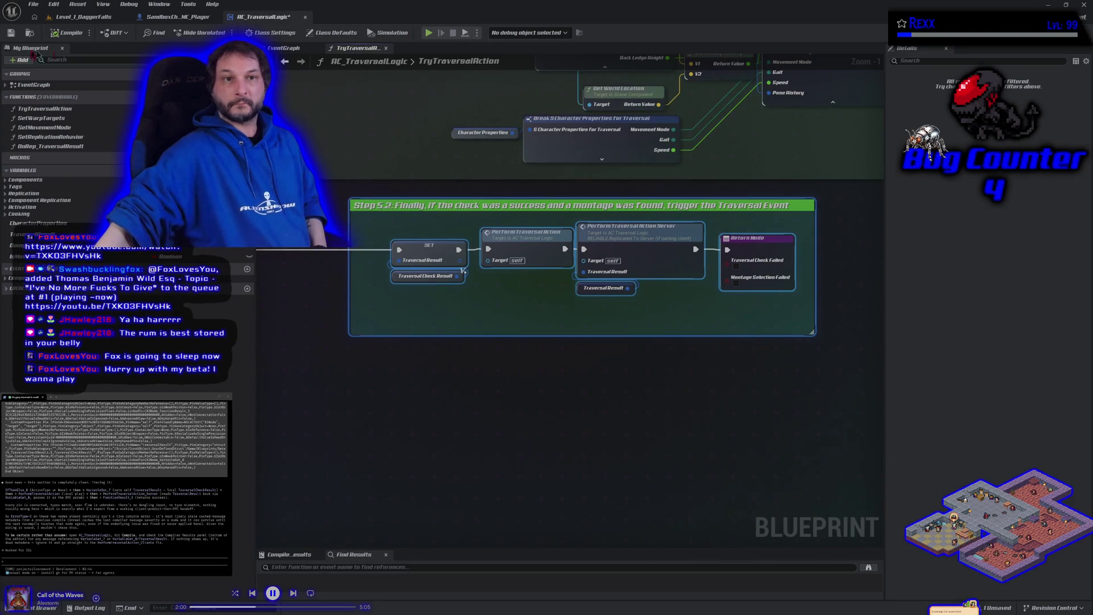
Step: Save the AC_TraversalLogic blueprint and close the TryTraversalAction tab
click(11, 32)
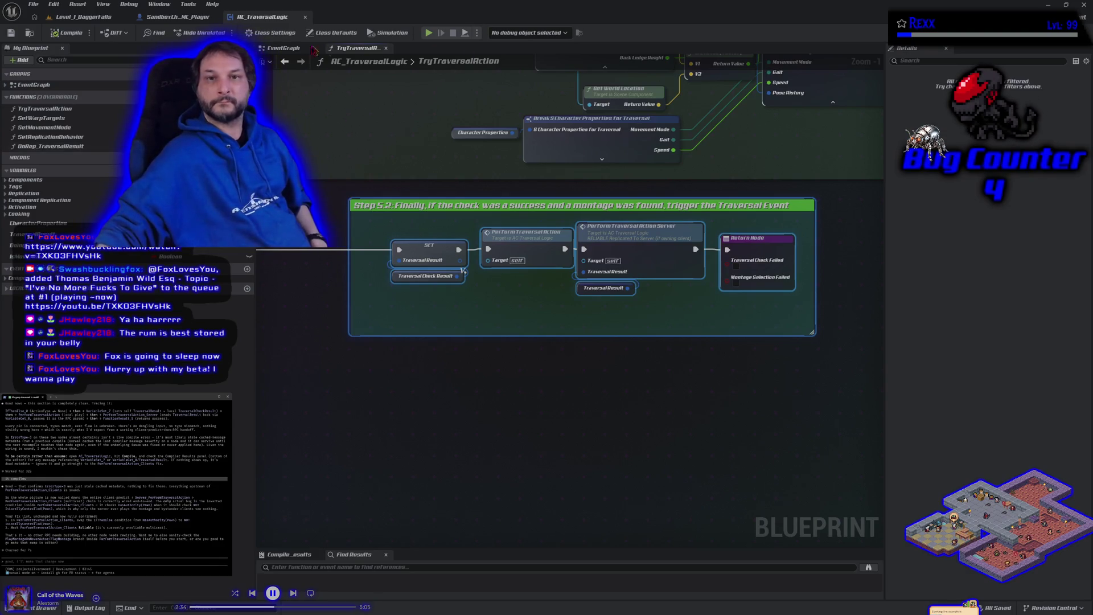
click(386, 49)
Step: Marquee-select the EventGraph replication nodes, drop the comment from the selection, and submit them to the terminal
drag(293, 424, 780, 248)
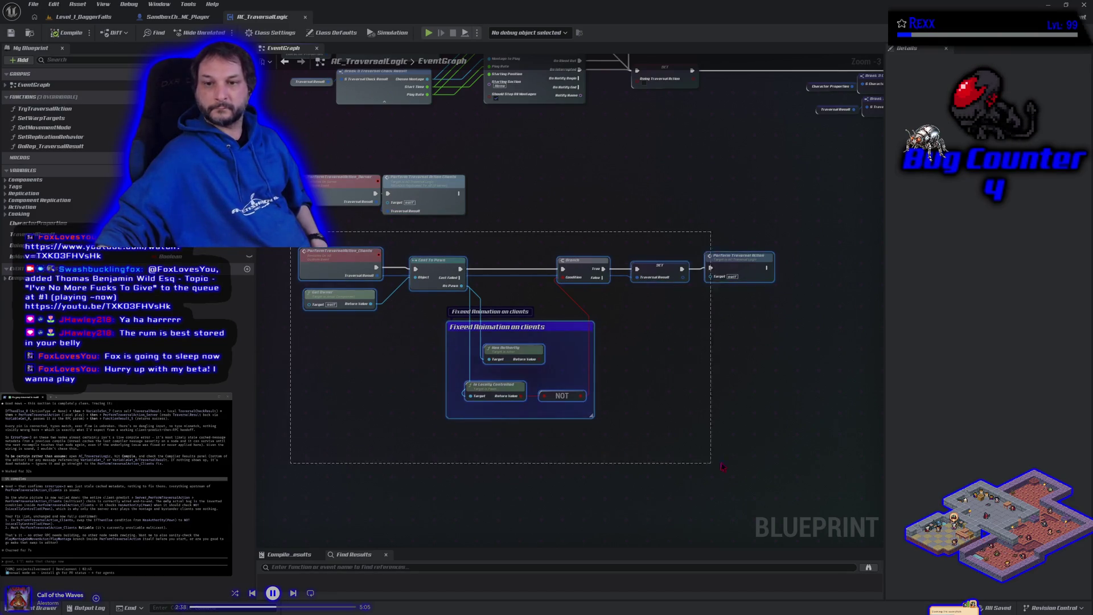
ctrl+click(556, 329)
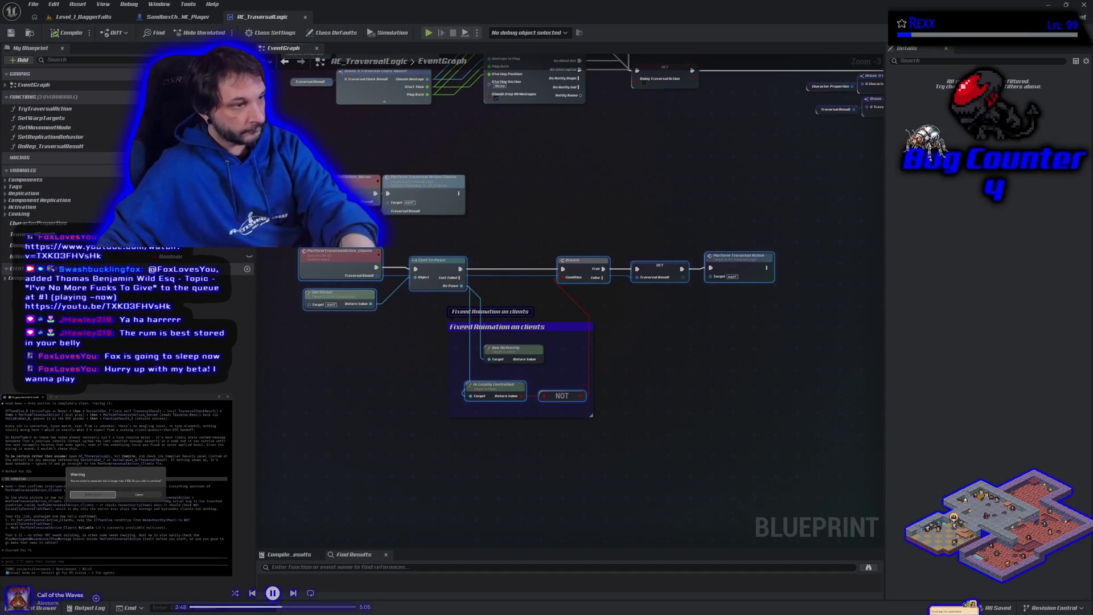
key(ctrl+v)
key(Return)
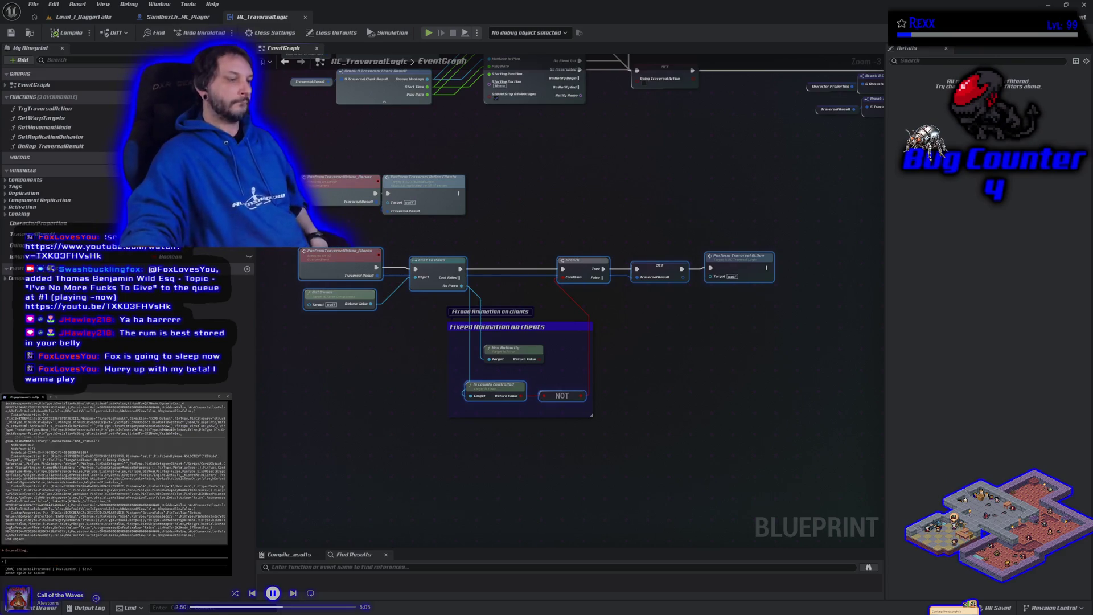
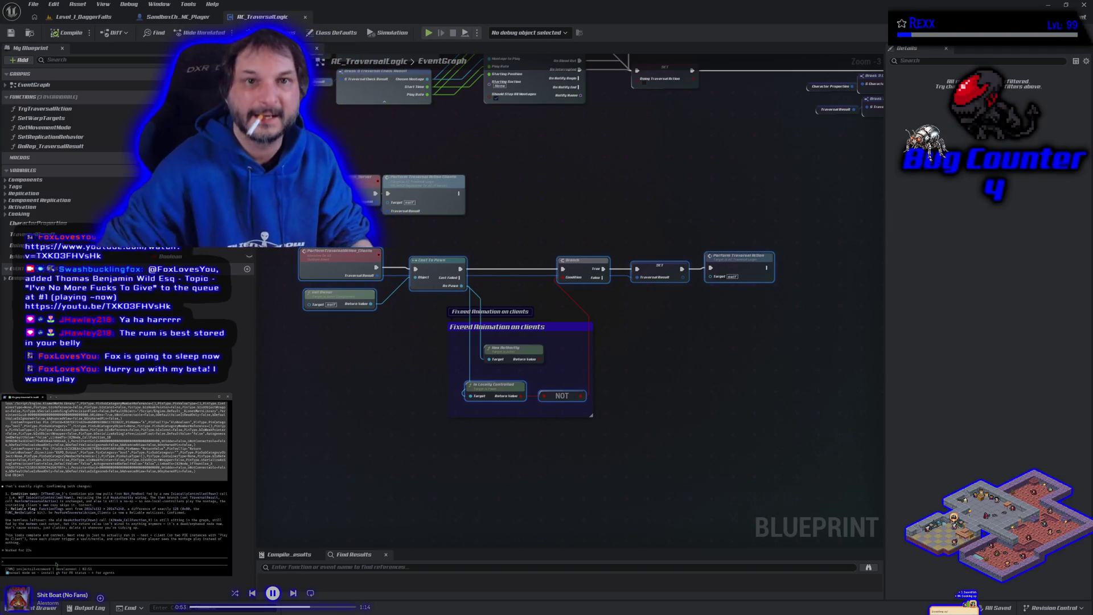
Step: On the Level_1_DaggerFalls tab, set Number of Players to 3 and start Play-In-Editor
click(103, 18)
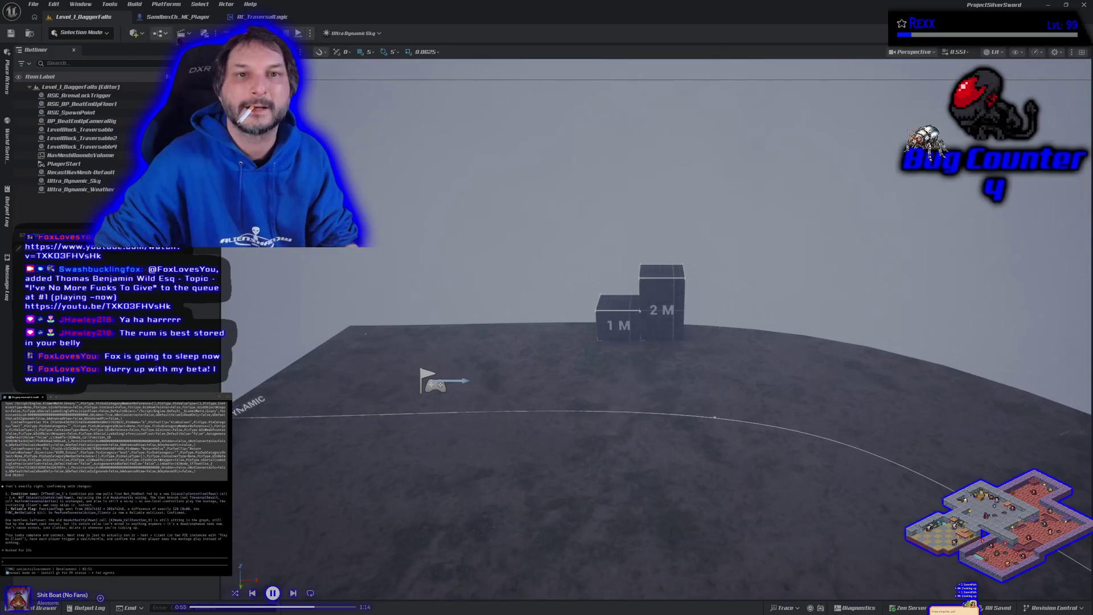
click(310, 34)
drag(401, 192, 413, 192)
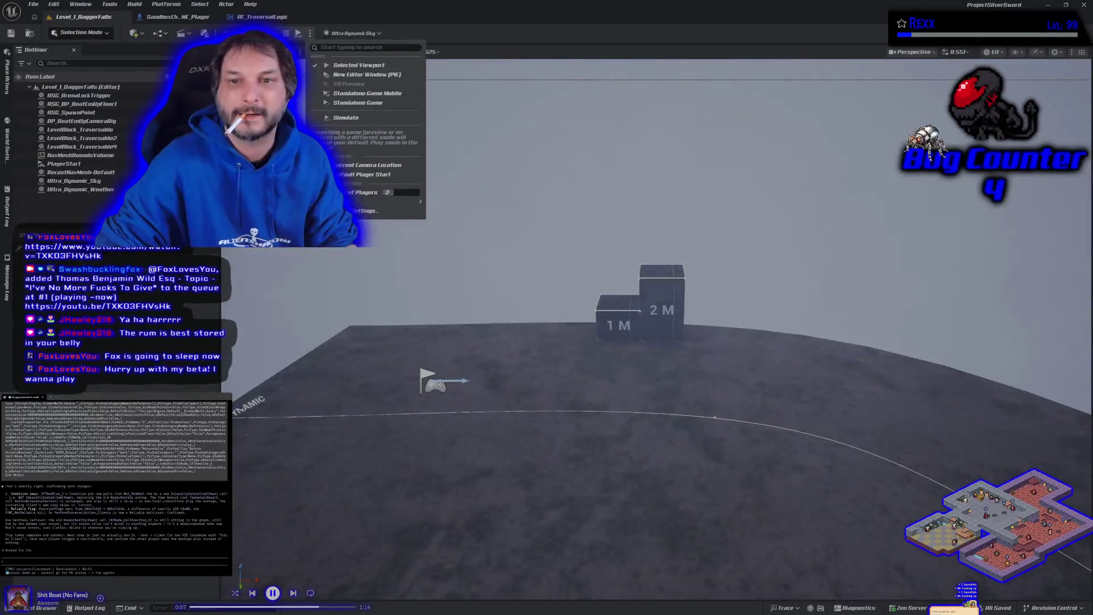
key(Escape)
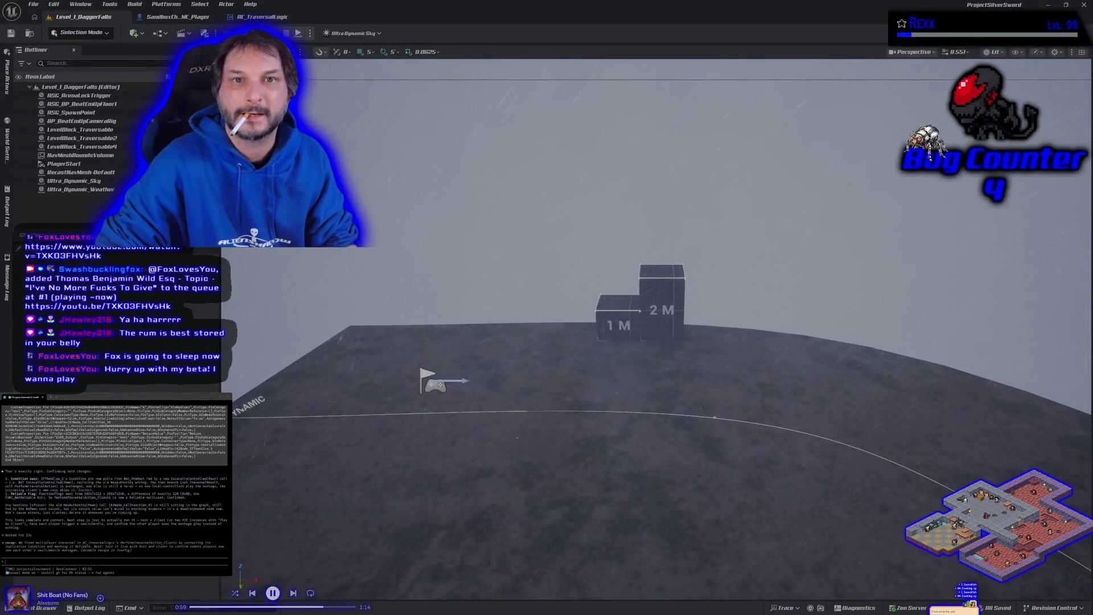
key(alt+p)
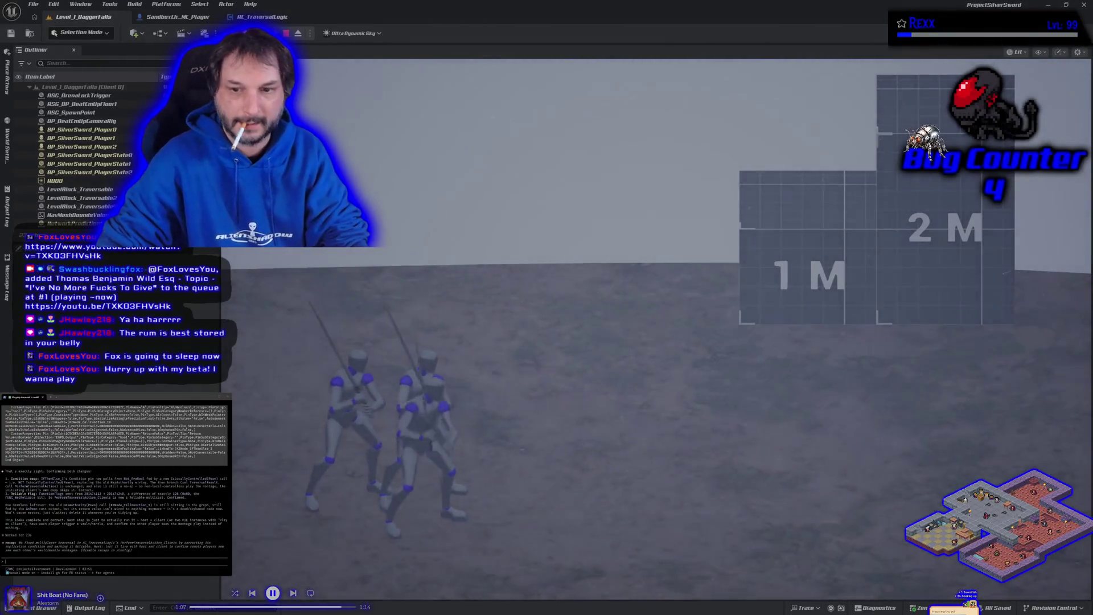
Step: Run a character to the 1M block, mantle onto it twice, then stop PIE and switch to GitHub Desktop
key(d)
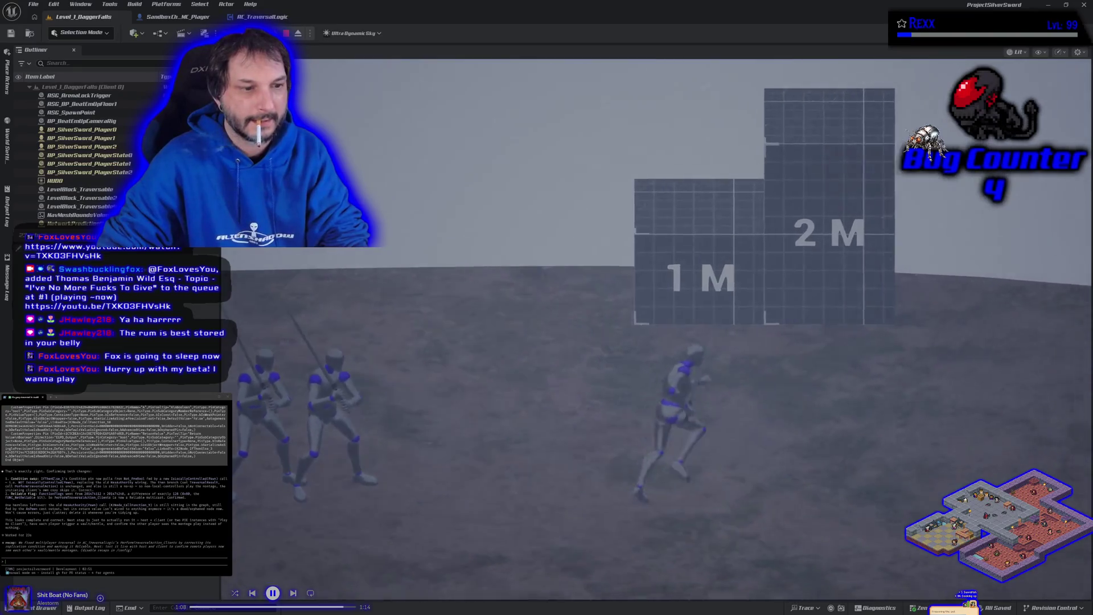
key(w)
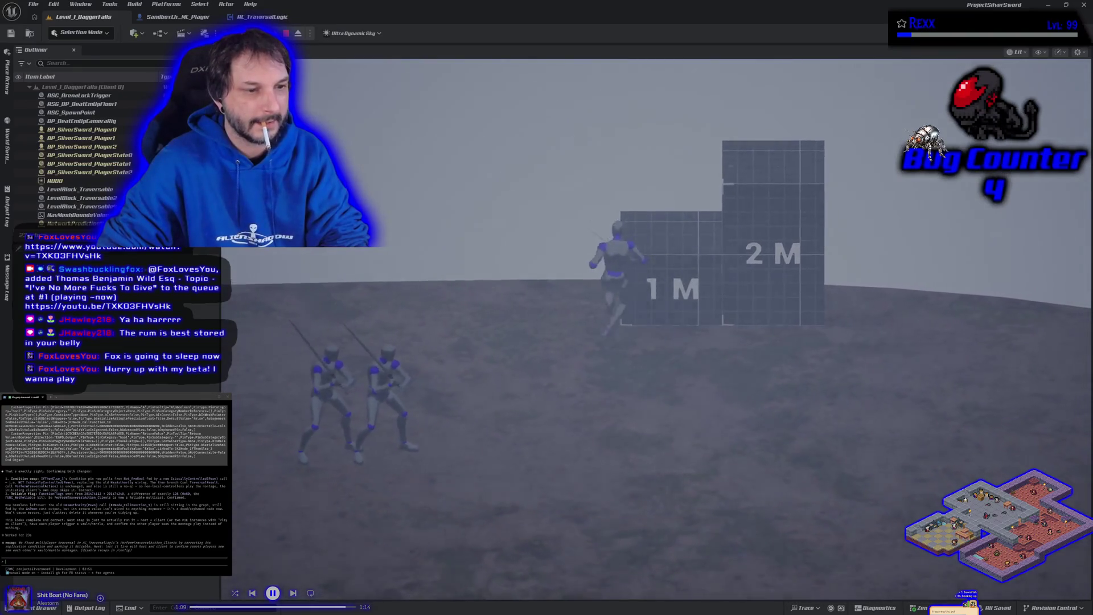
key(space)
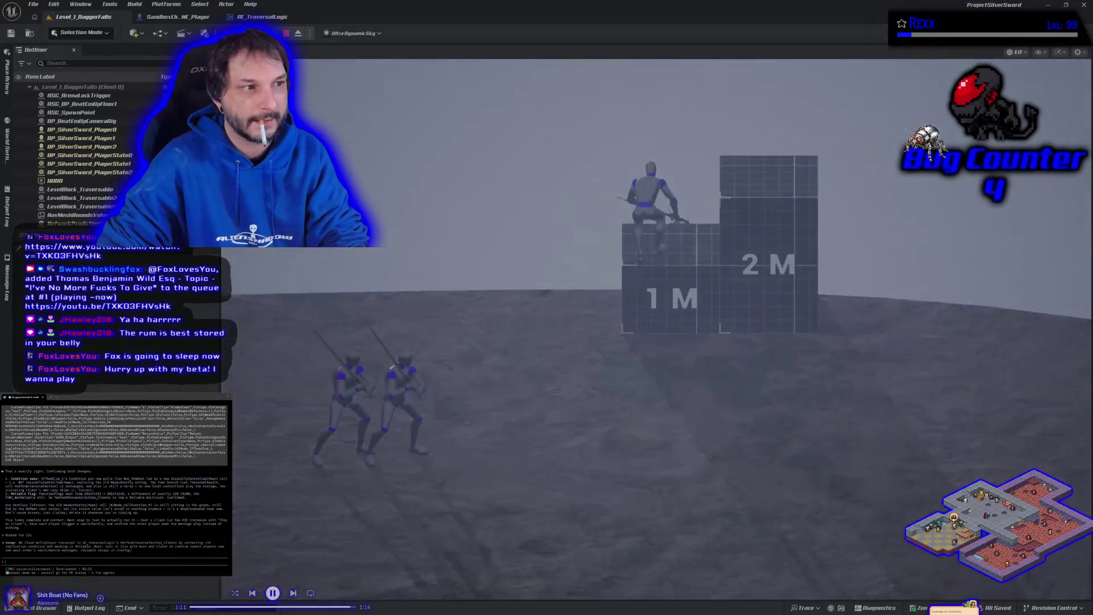
key(space)
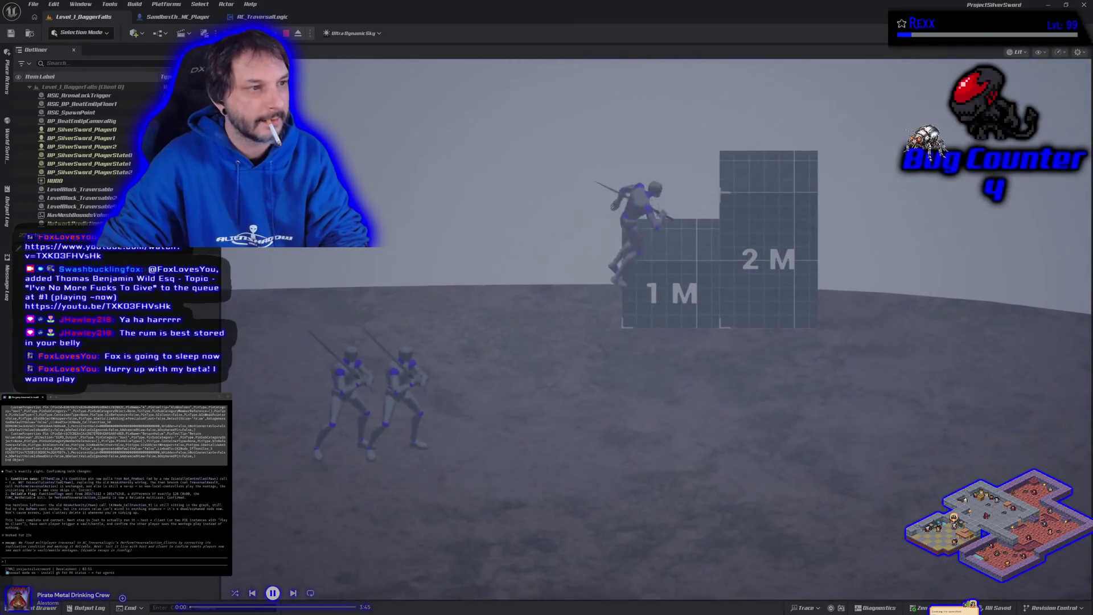
key(space)
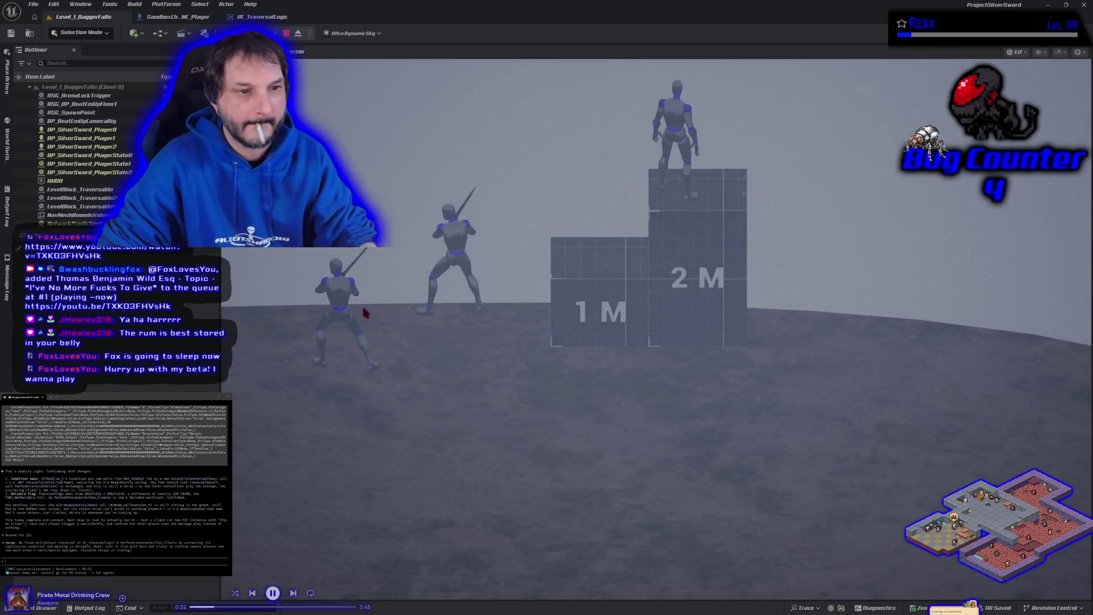
key(Escape)
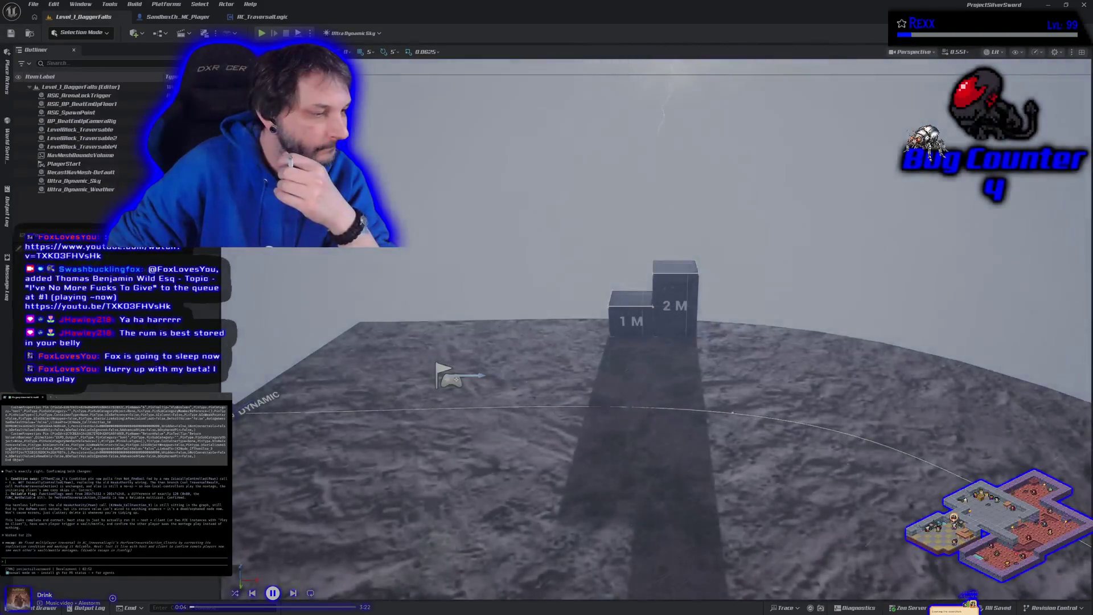
key(alt+Tab)
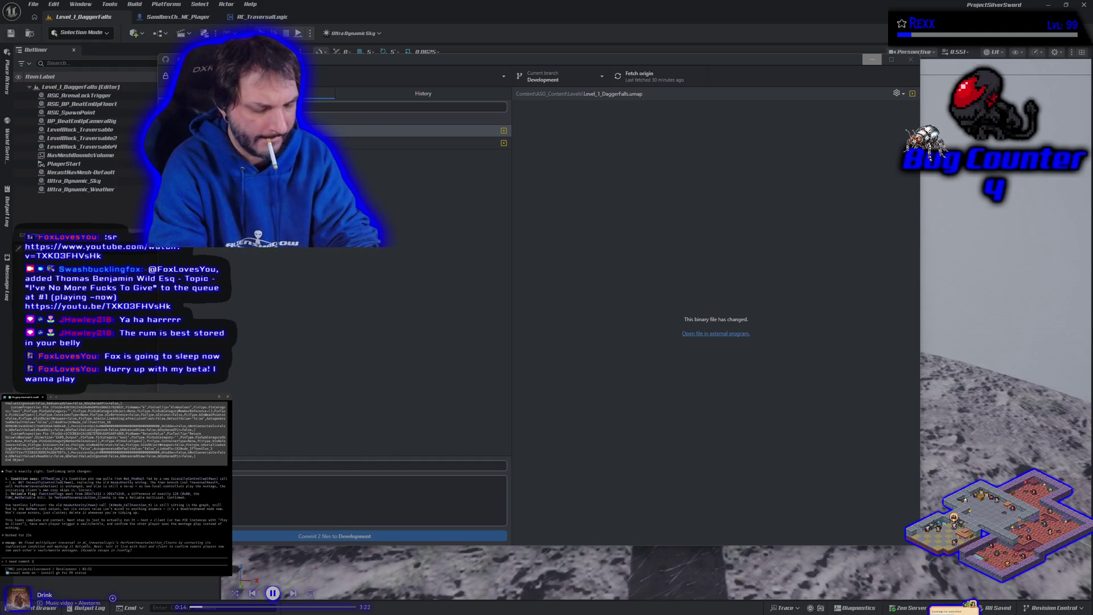
Step: Ask Claude Code in the terminal for commit info and wait for its suggested commit message
key(Return)
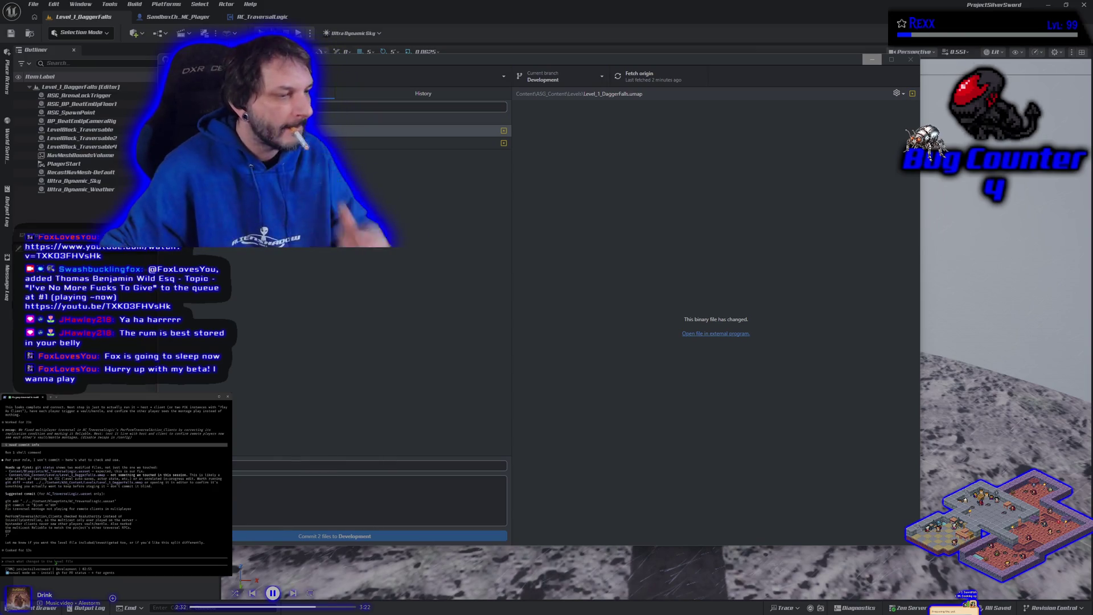
text(commit it)
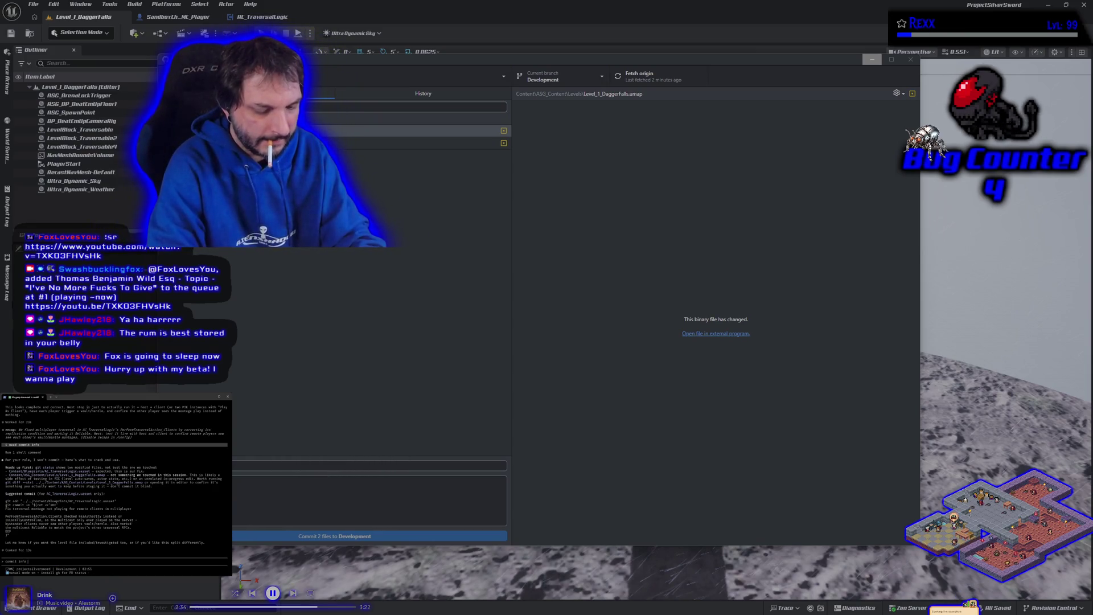
text(ry and description)
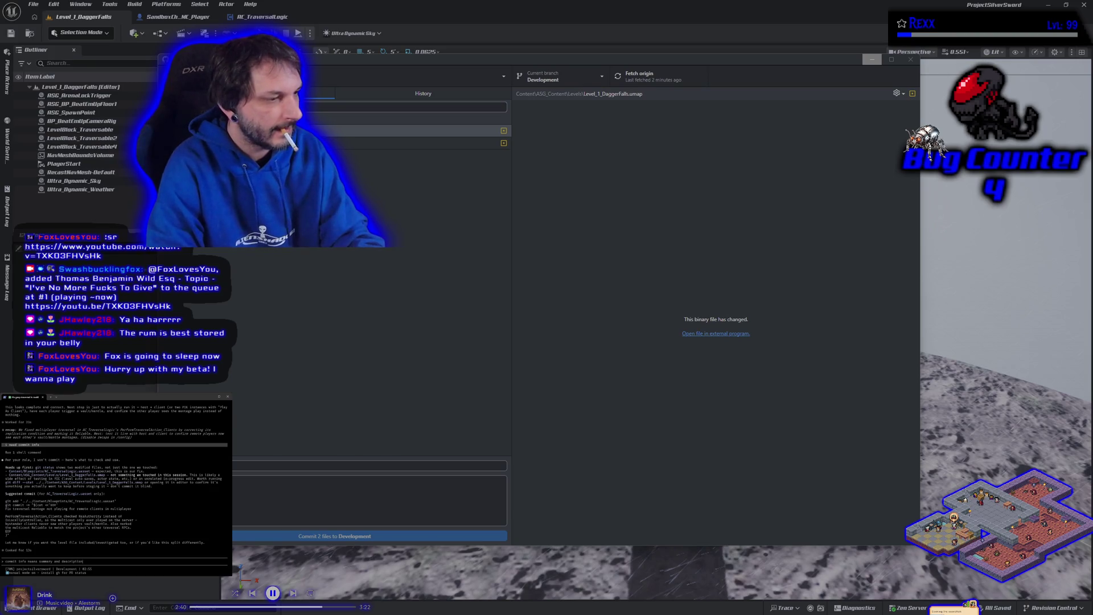
Step: Tell Claude to commit those changes, then paste its suggested summary and description into GitHub Desktop
key(Return)
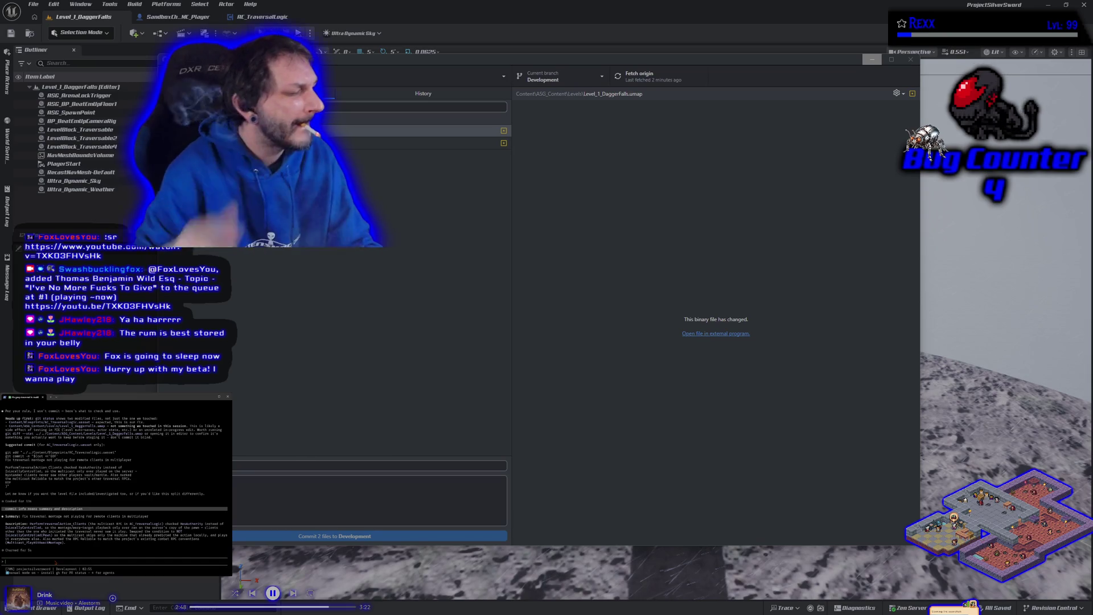
text(commit those changes)
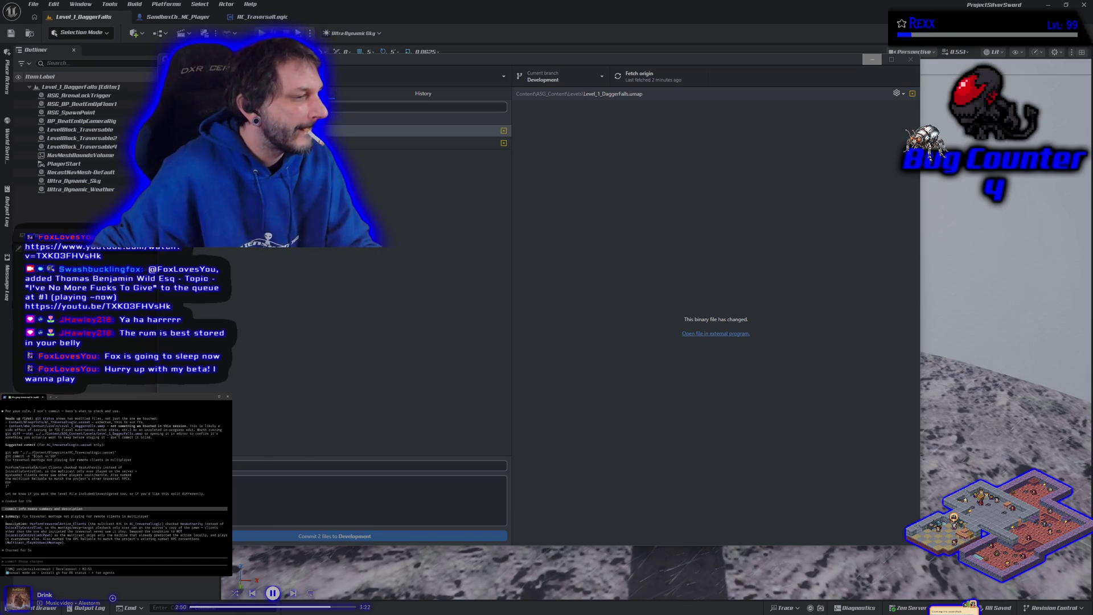
mouse_move(24, 517)
mouse_down()
mouse_move(227, 519)
mouse_move(148, 517)
mouse_up()
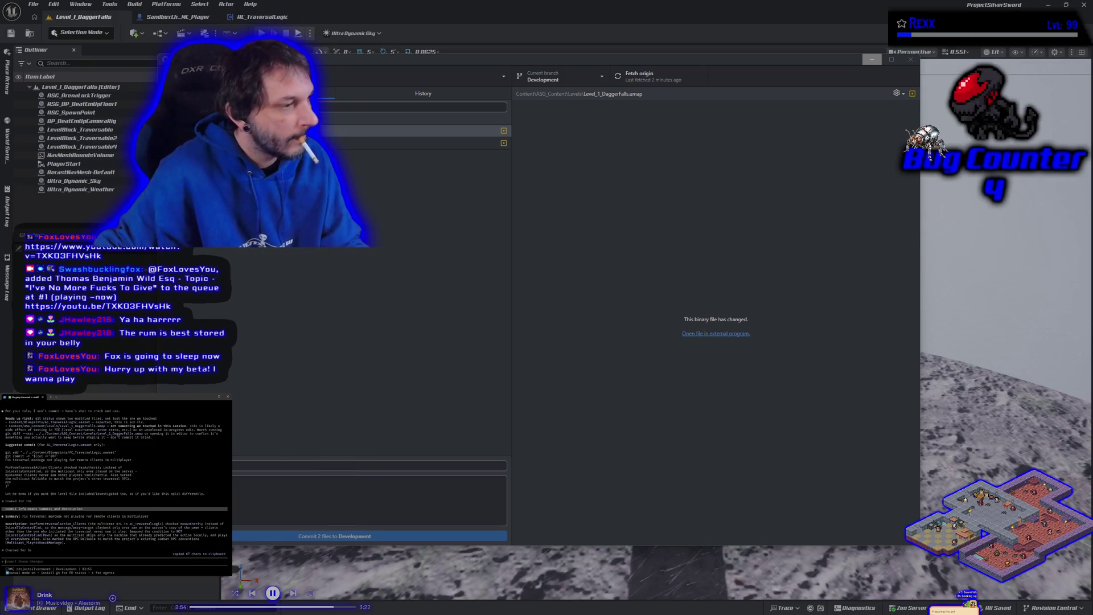
click(287, 467)
key(ctrl+v)
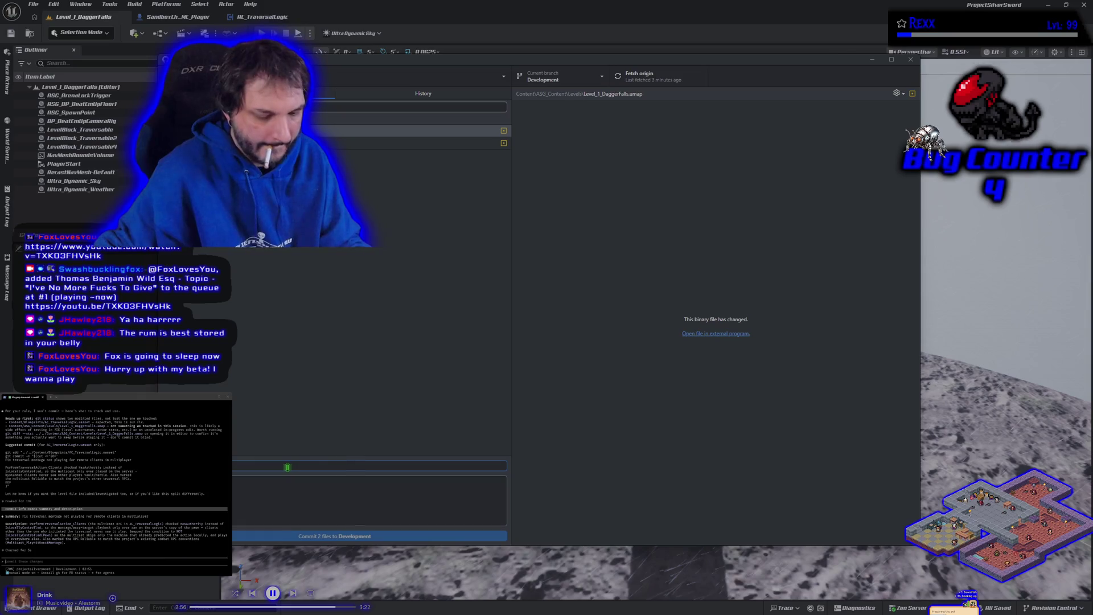
mouse_move(29, 523)
mouse_down()
mouse_move(171, 535)
mouse_move(70, 544)
mouse_up()
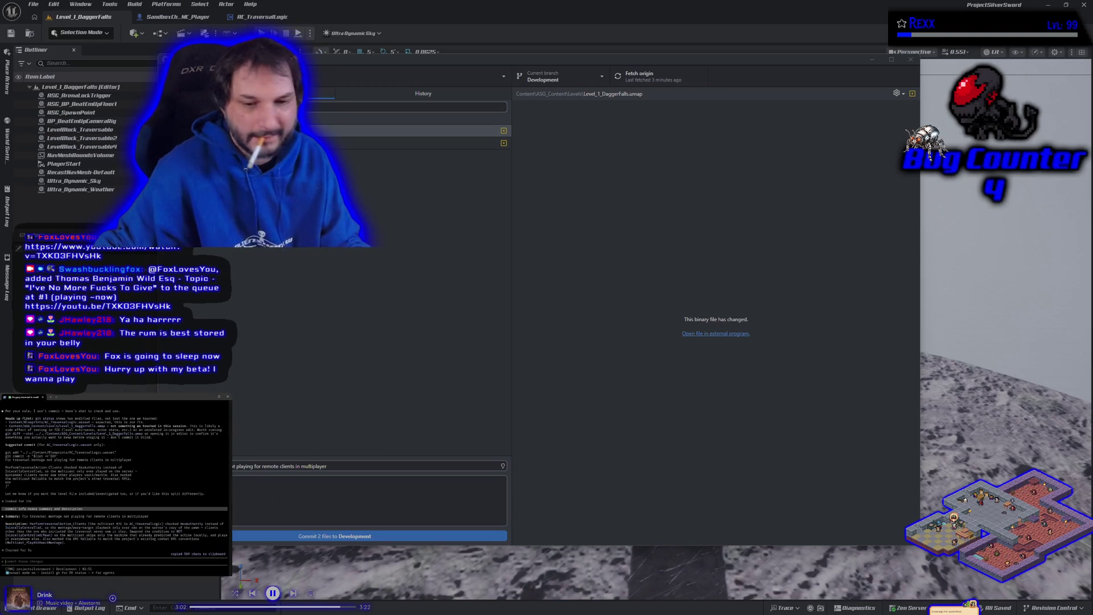
click(328, 496)
key(ctrl+v)
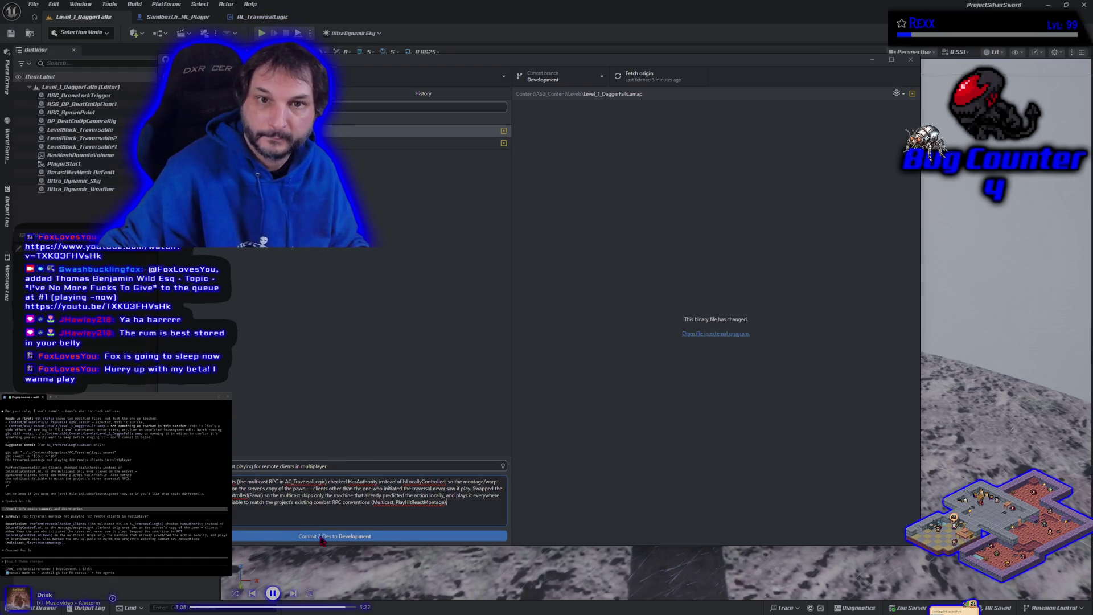
Step: Commit the 2 files to Development and push to origin
click(321, 538)
click(820, 175)
click(1083, 6)
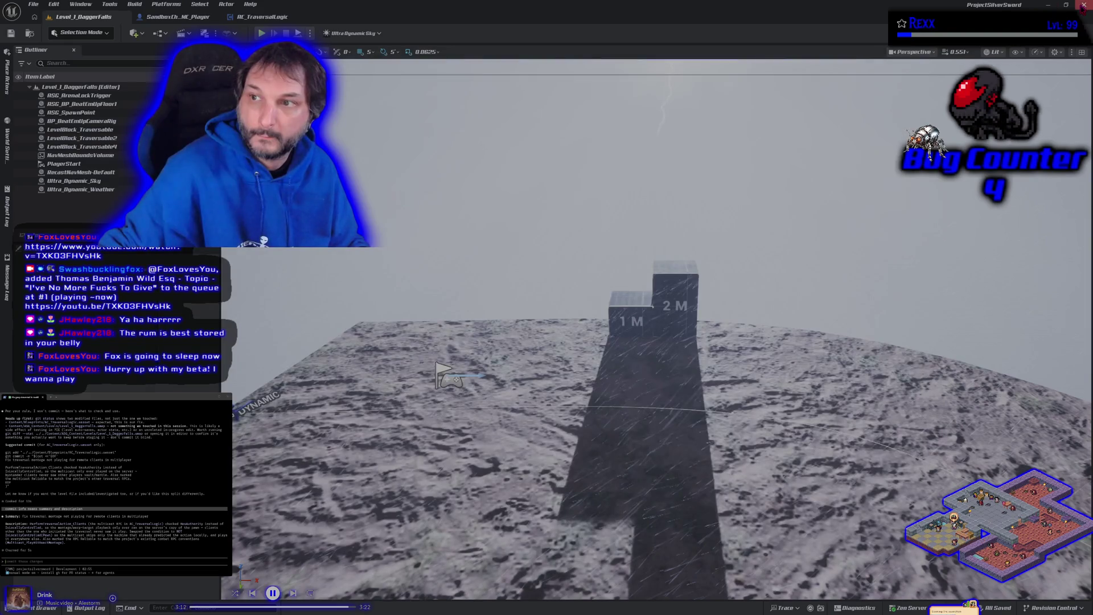
Step: Close Unreal, switch to main, merge Development with a merge commit, and push origin
click(1083, 6)
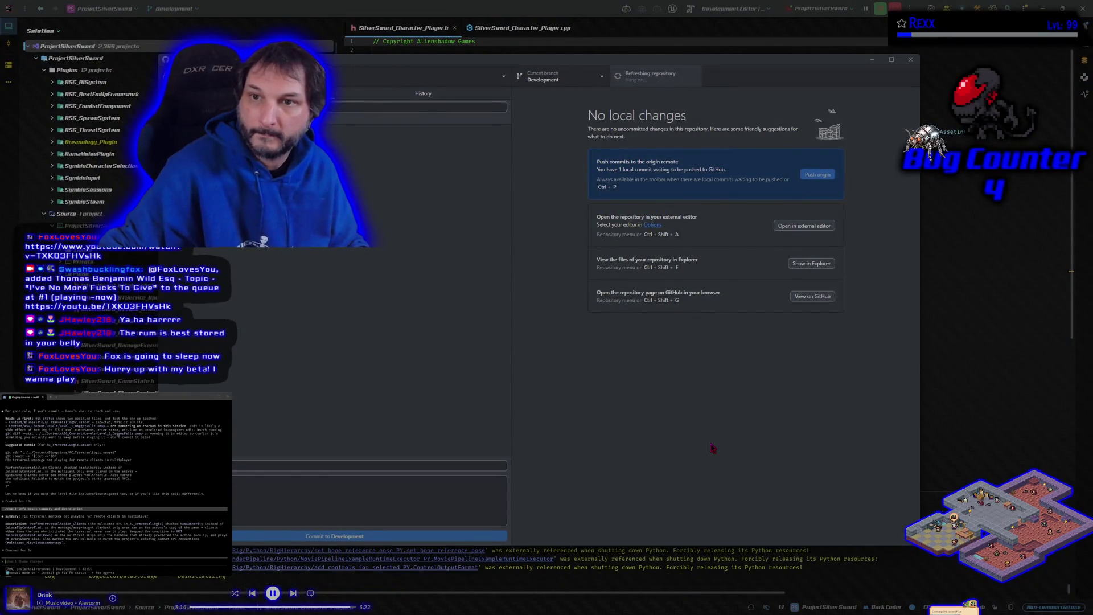
click(562, 80)
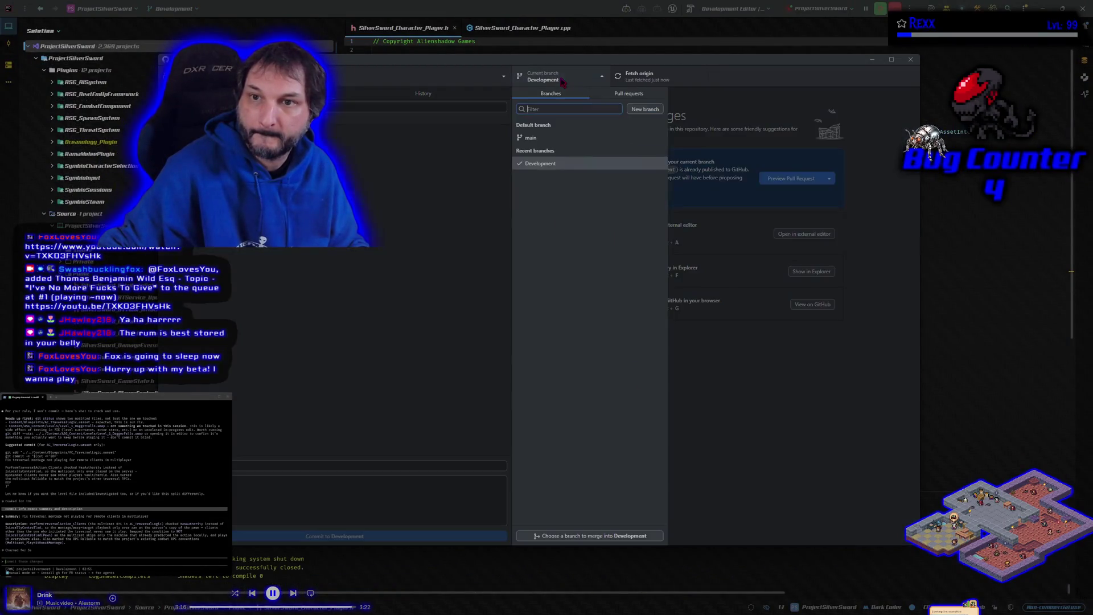
click(538, 138)
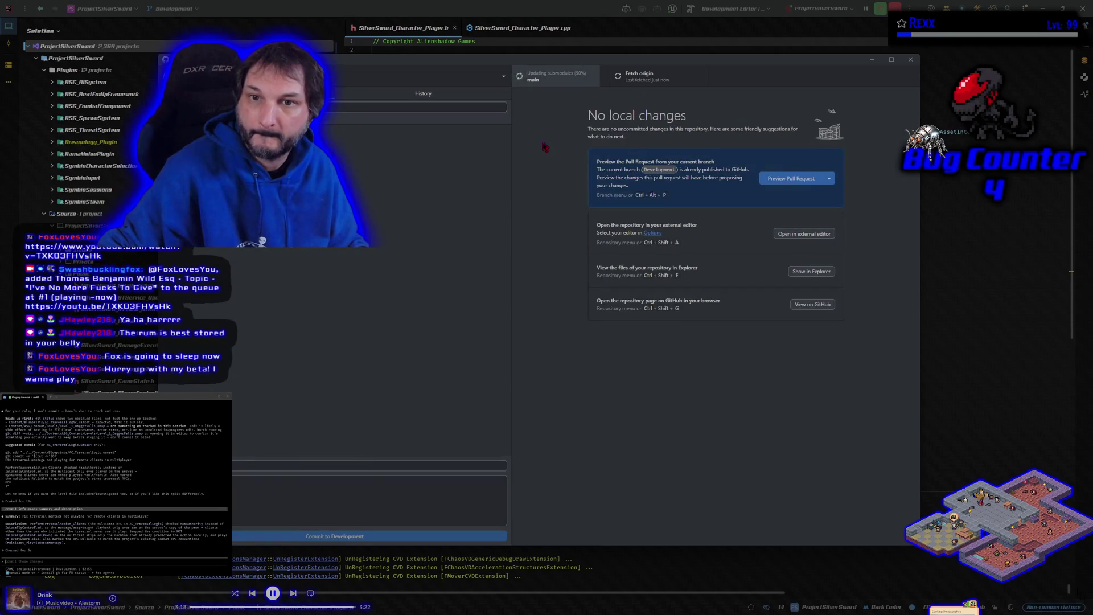
click(272, 59)
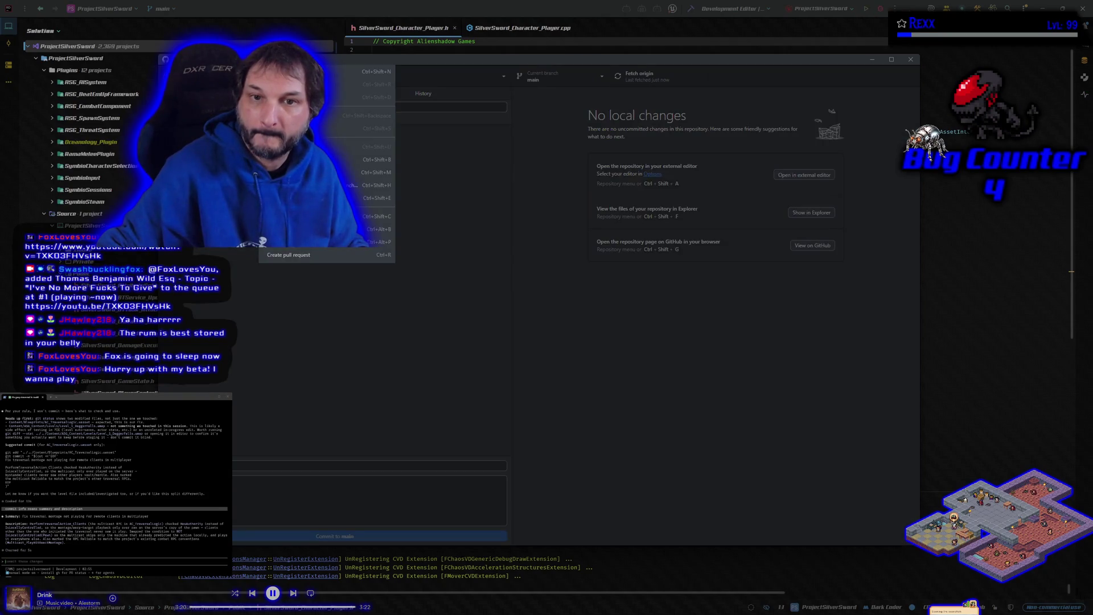
click(364, 172)
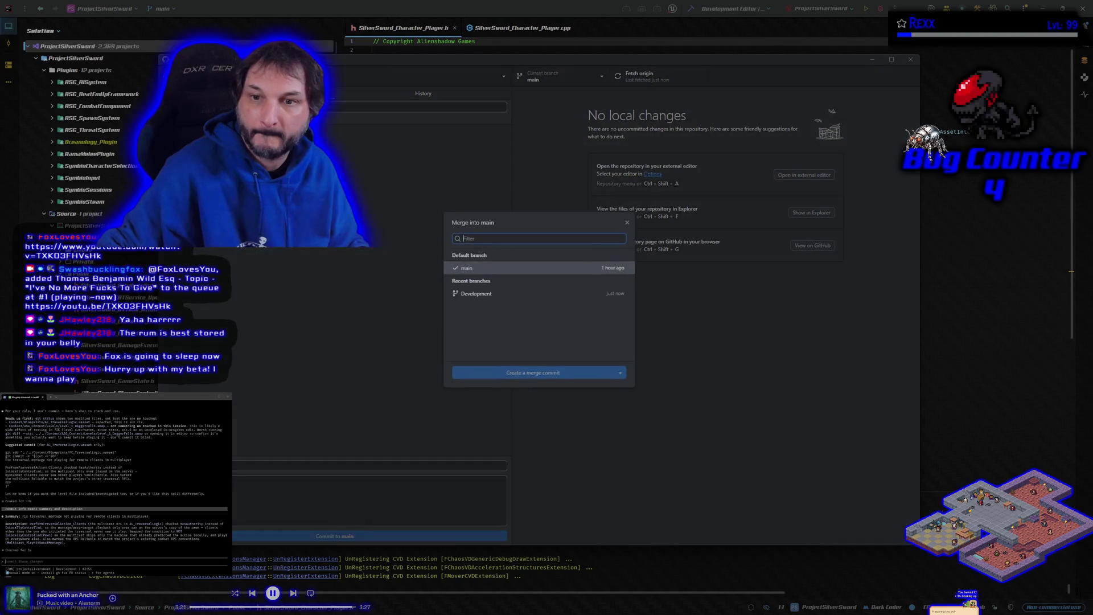
click(493, 296)
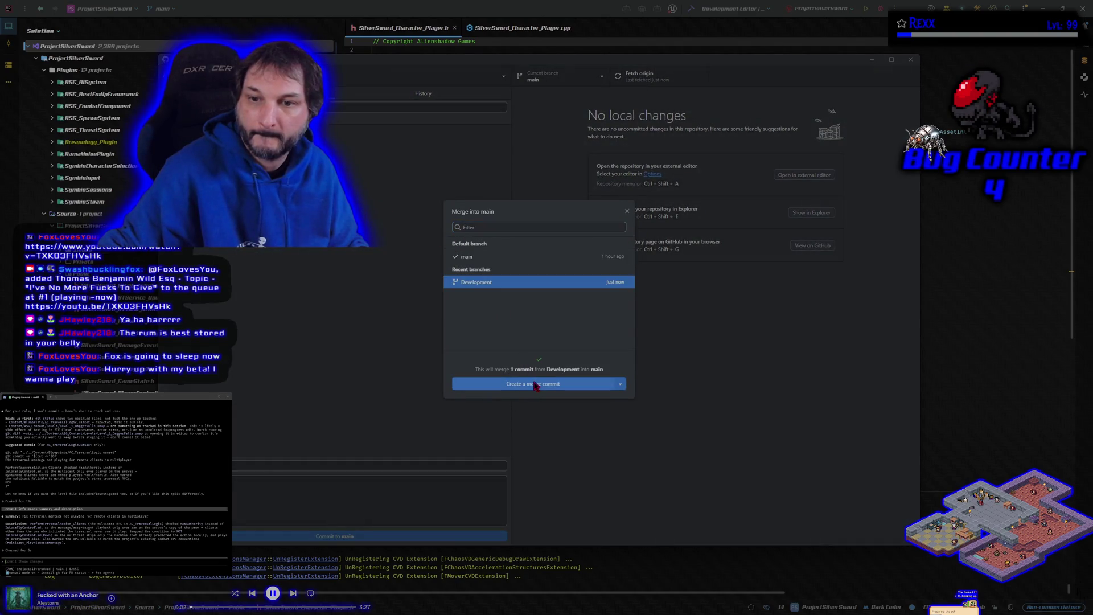
click(535, 383)
click(806, 187)
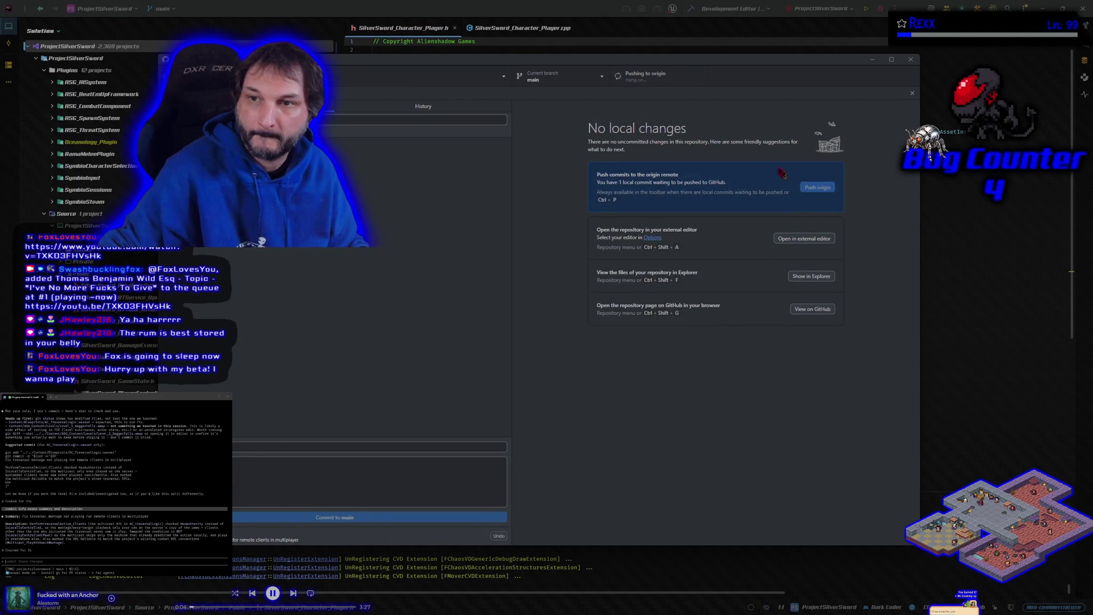
Step: Switch back to the Development branch and minimize GitHub Desktop
click(559, 83)
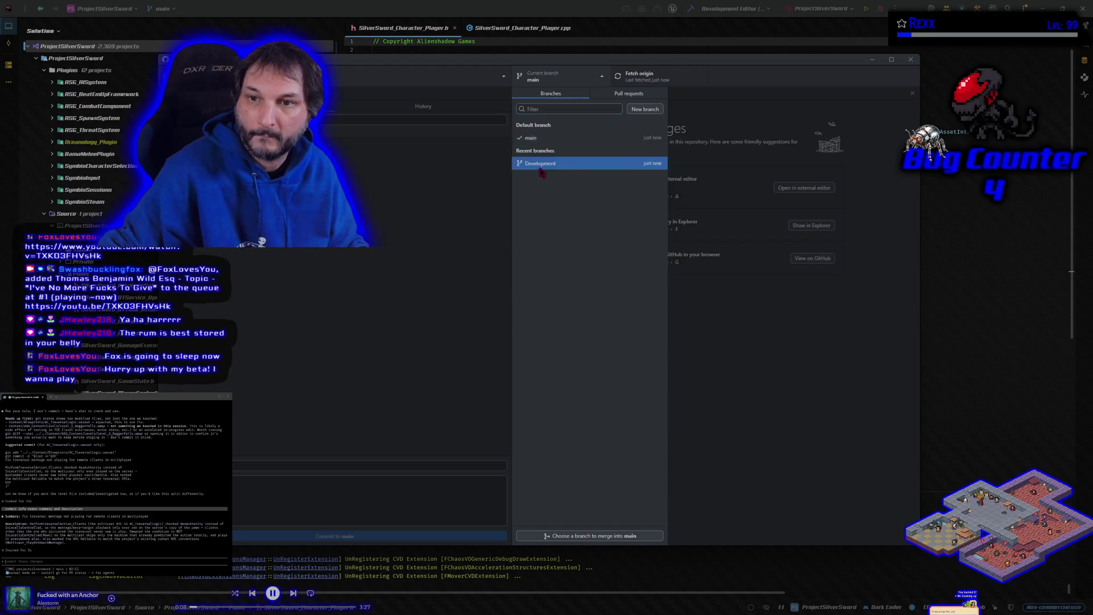
click(541, 163)
click(877, 60)
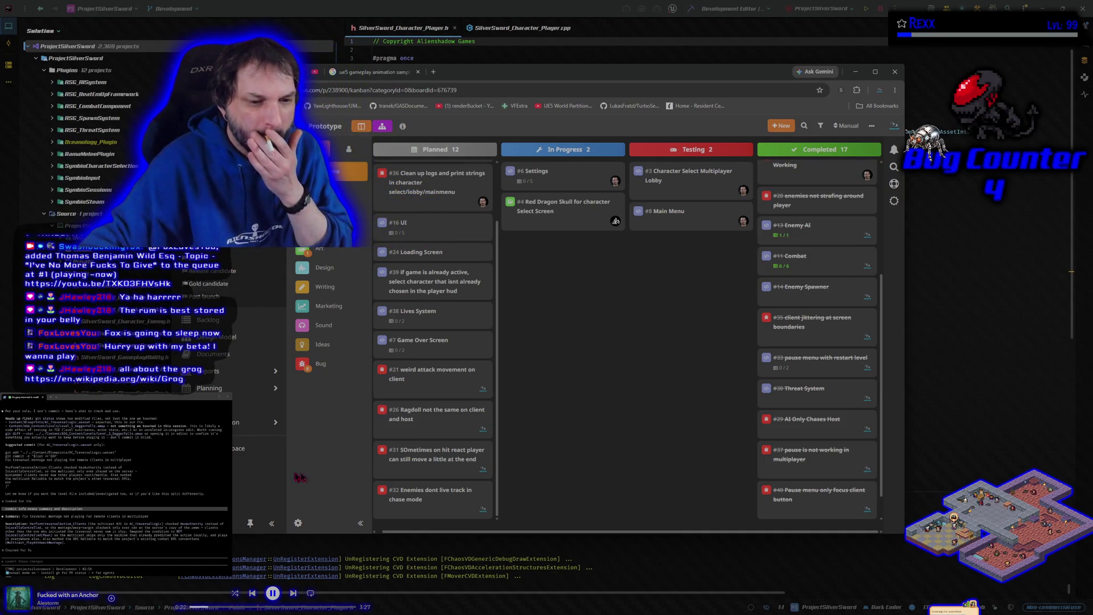
Step: Open the Grog Wikipedia article from chat and highlight the sentence about the rum becoming known as grog
click(114, 379)
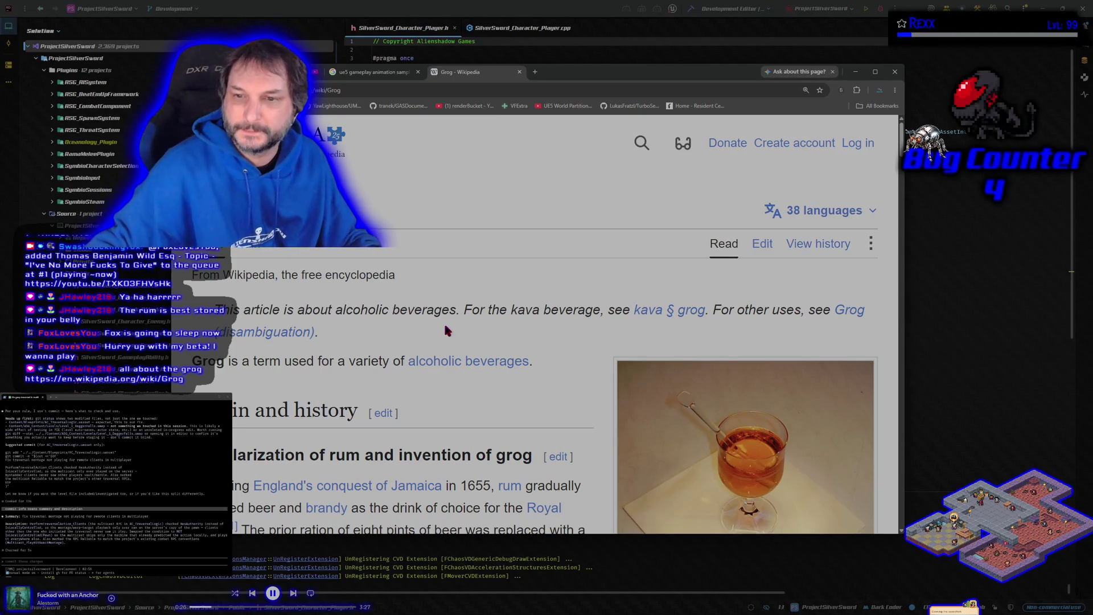
scroll(445, 326, down, 5)
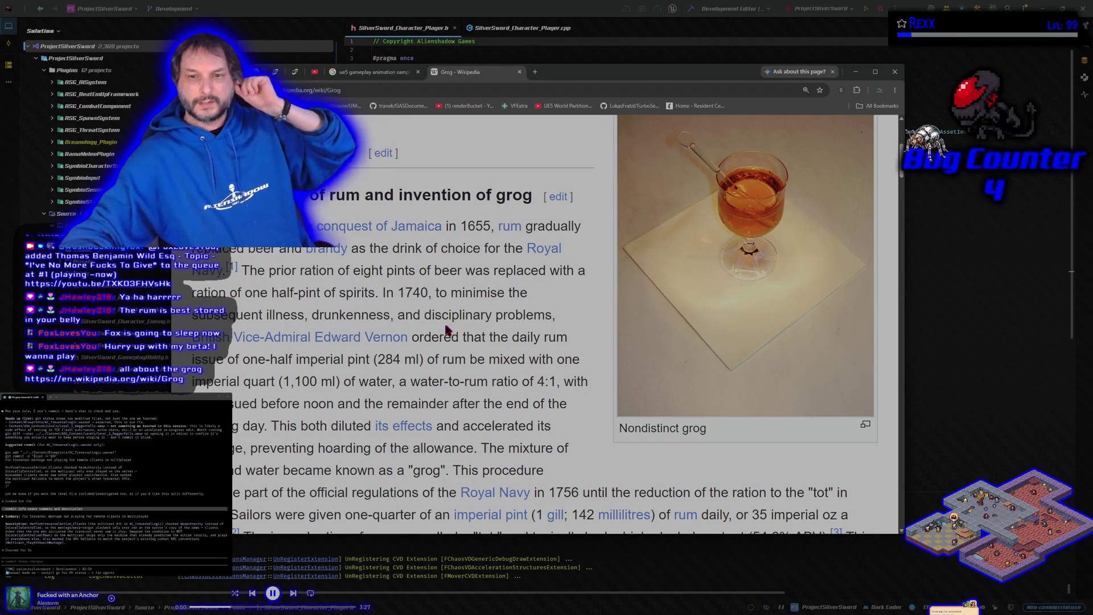
scroll(447, 330, down, 2)
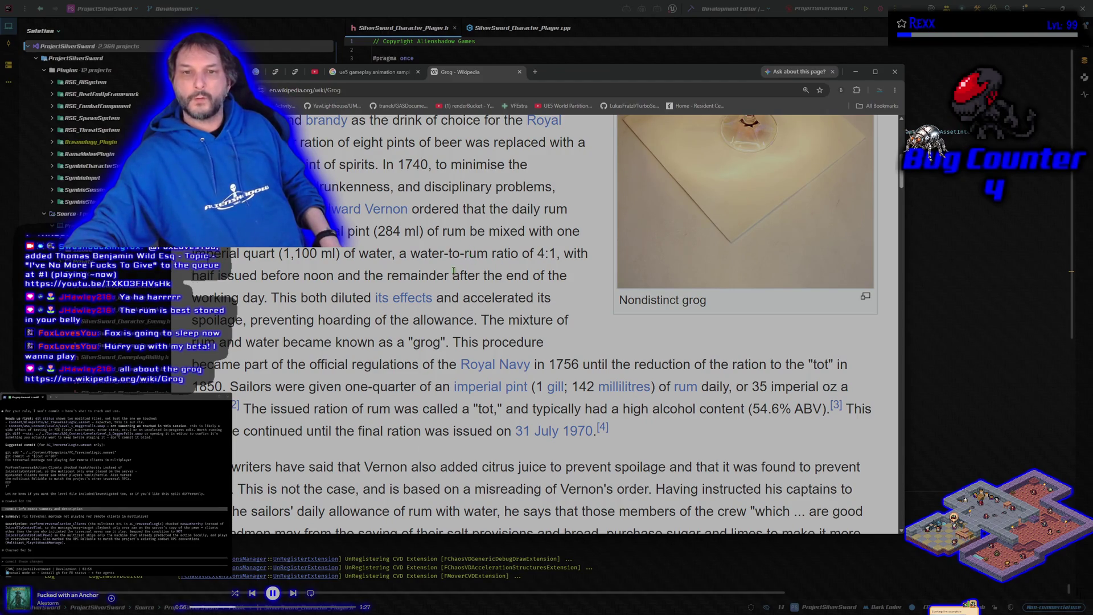
scroll(454, 272, up, 1)
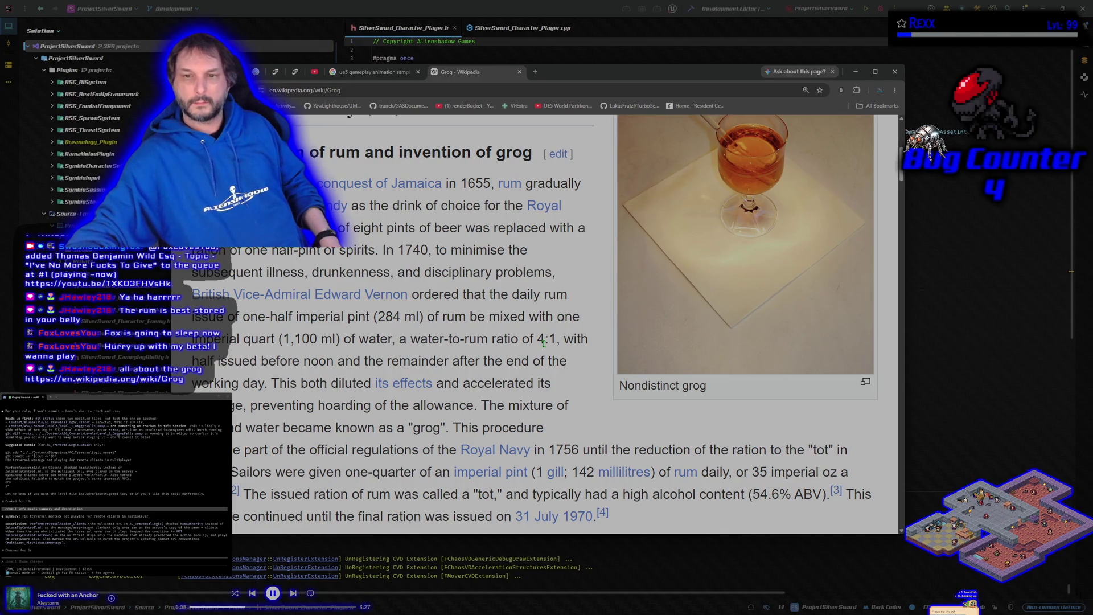
scroll(544, 344, down, 2)
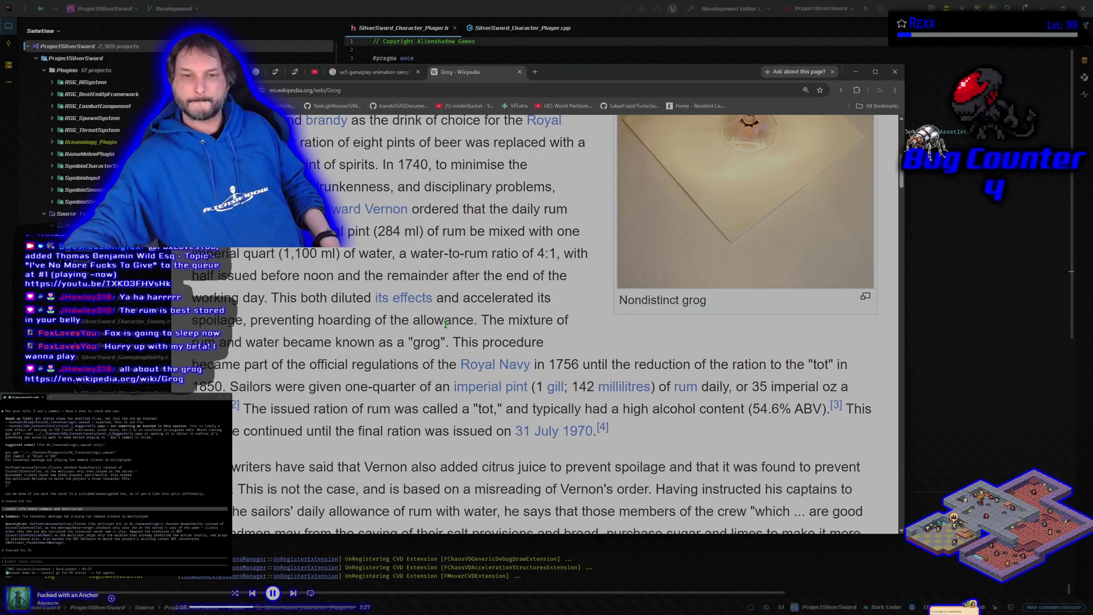
drag(192, 343, 449, 342)
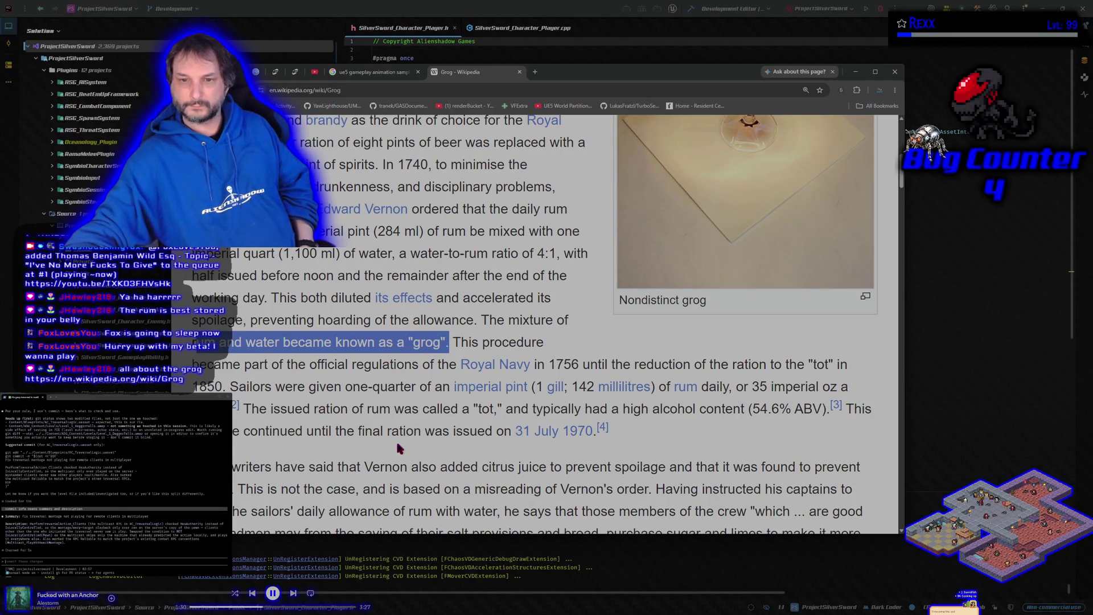
drag(249, 413, 501, 416)
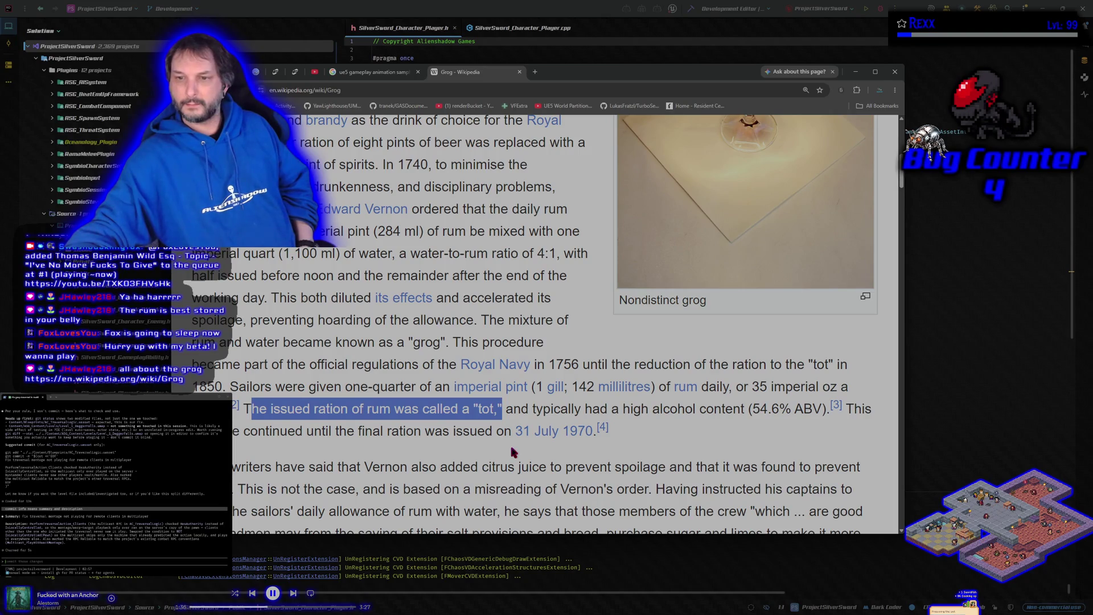
drag(748, 410, 822, 421)
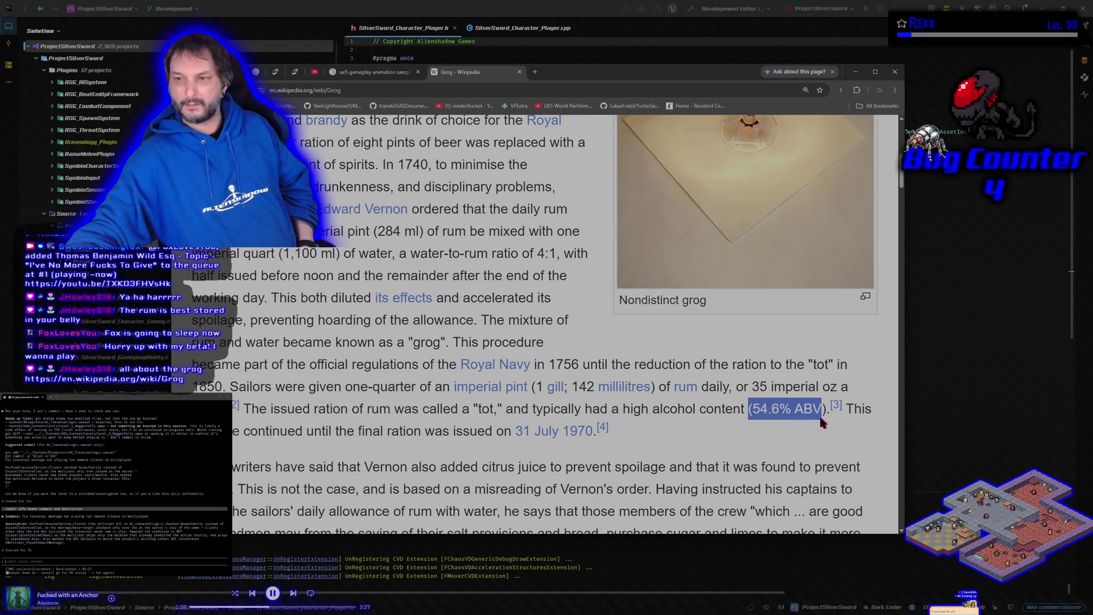
click(708, 437)
scroll(569, 438, down, 3)
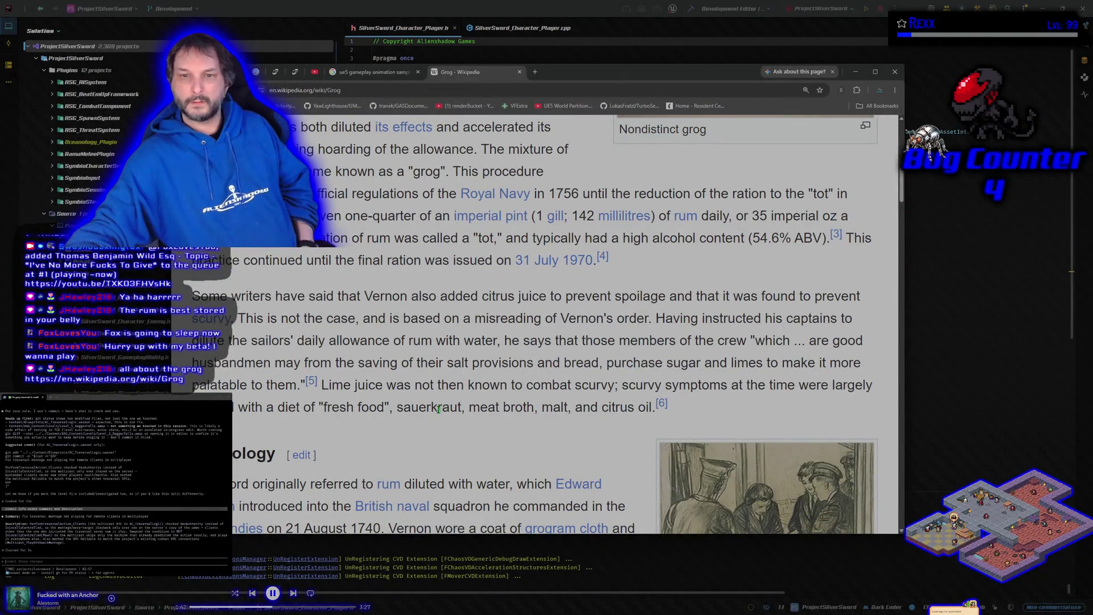
drag(478, 296, 669, 295)
drag(774, 296, 545, 320)
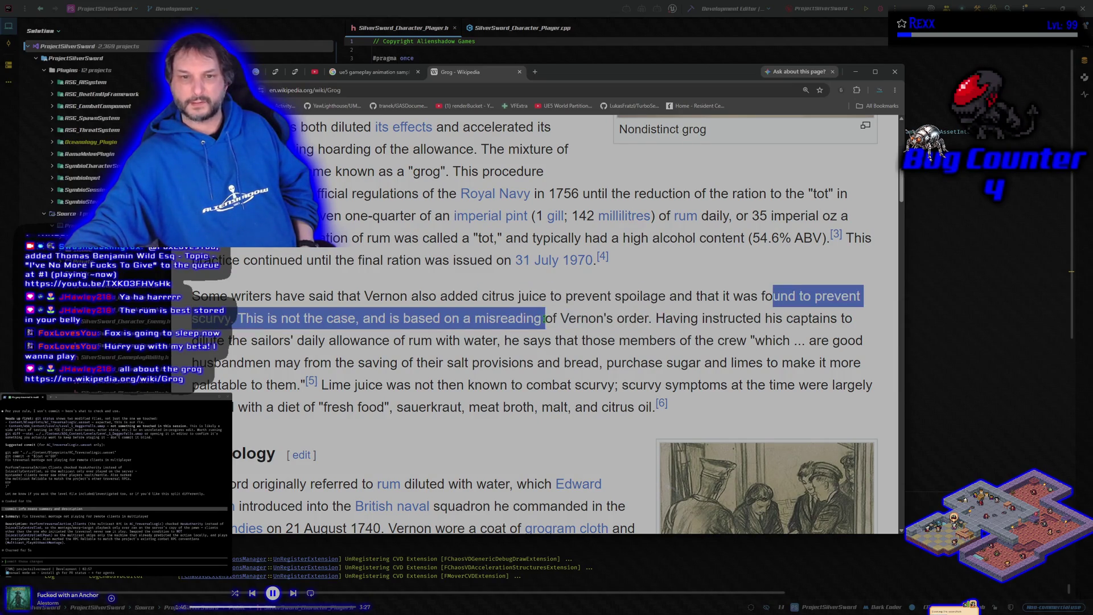
click(310, 320)
mouse_move(238, 318)
mouse_down()
mouse_move(759, 319)
mouse_move(837, 337)
mouse_move(836, 407)
mouse_up()
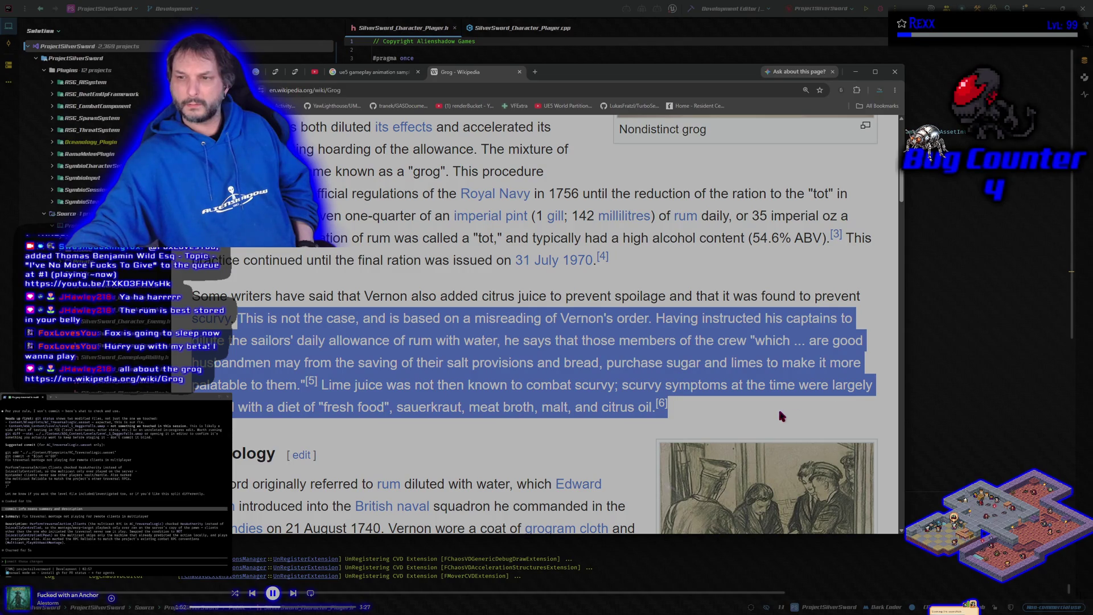
click(779, 411)
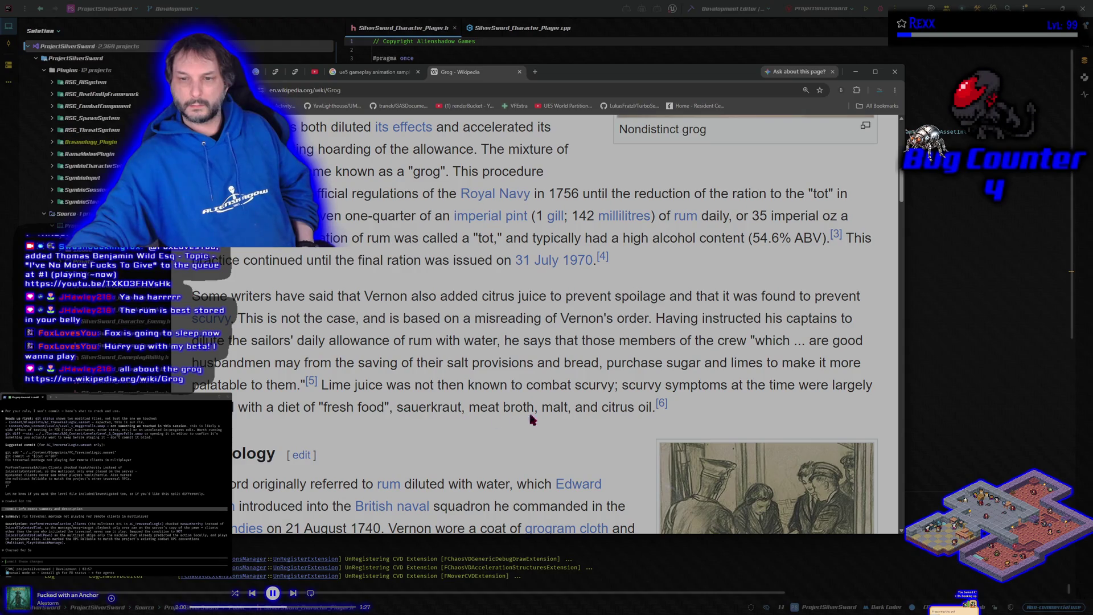
scroll(520, 408, down, 3)
scroll(512, 414, up, 2)
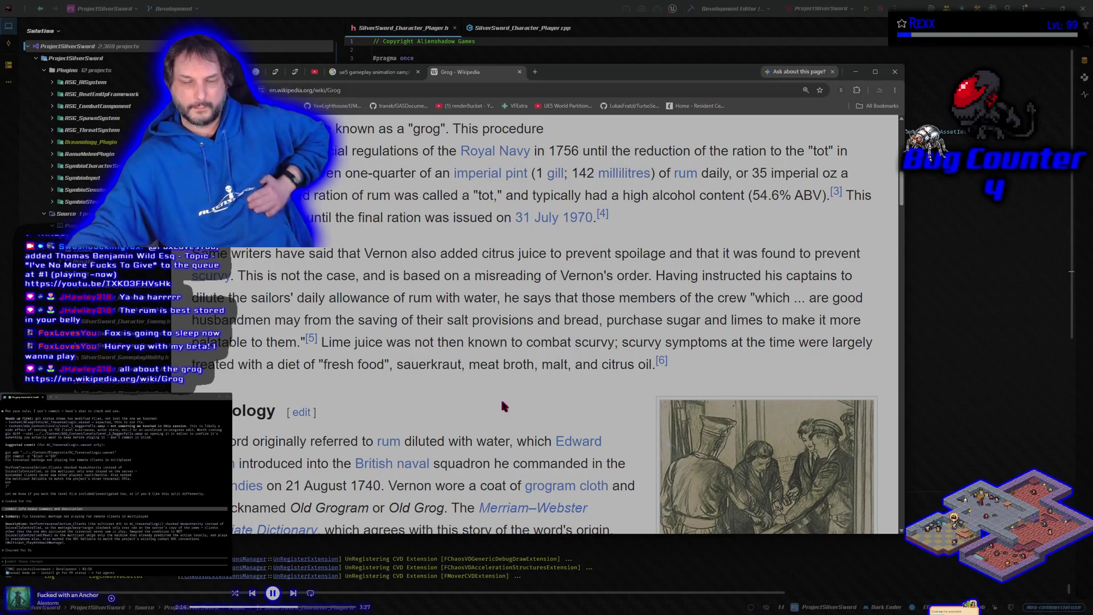
Step: Scroll the Grog article down to the End of naval rum rationing section
scroll(503, 403, down, 5)
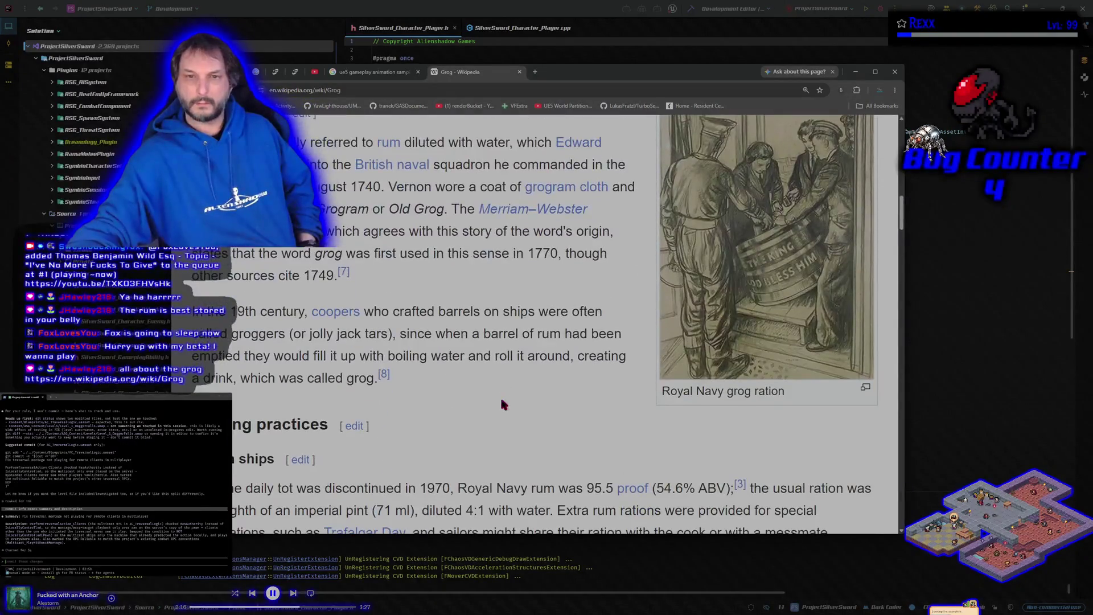
scroll(501, 403, down, 4)
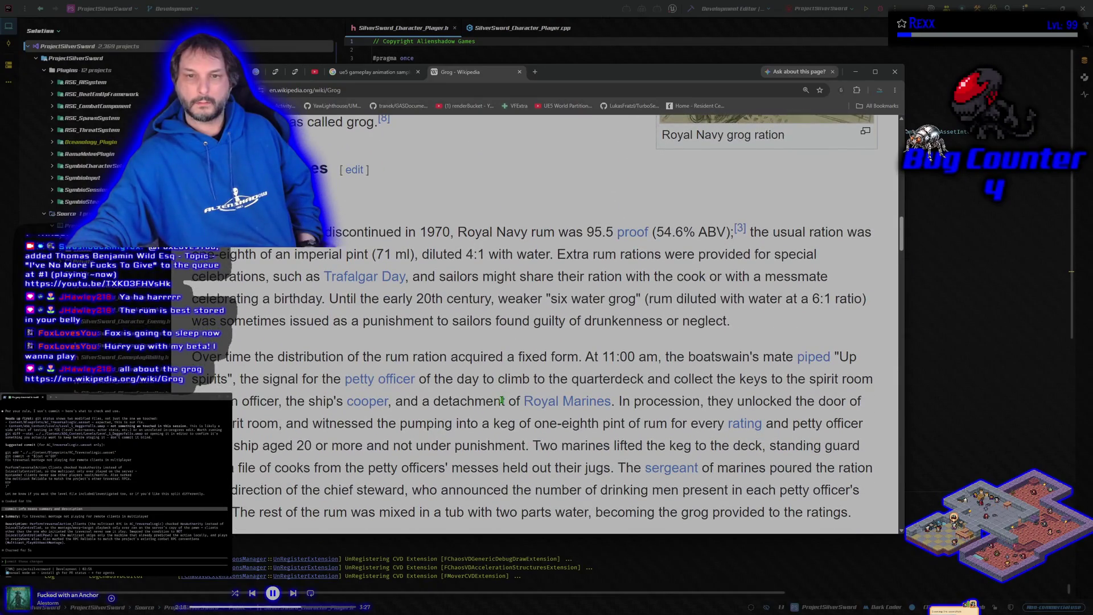
scroll(502, 401, down, 10)
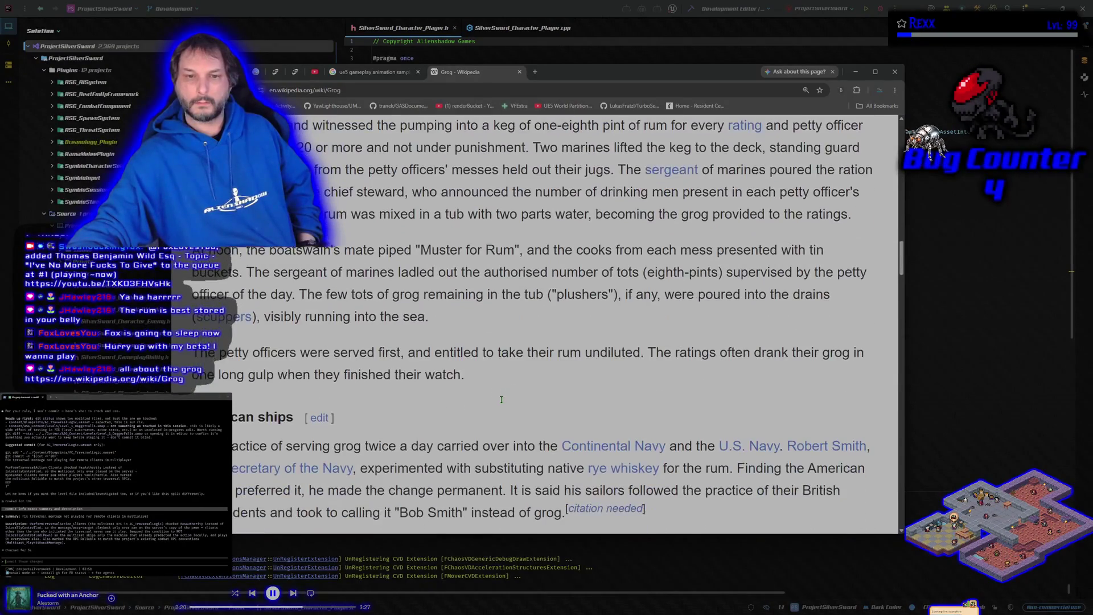
scroll(501, 400, down, 1)
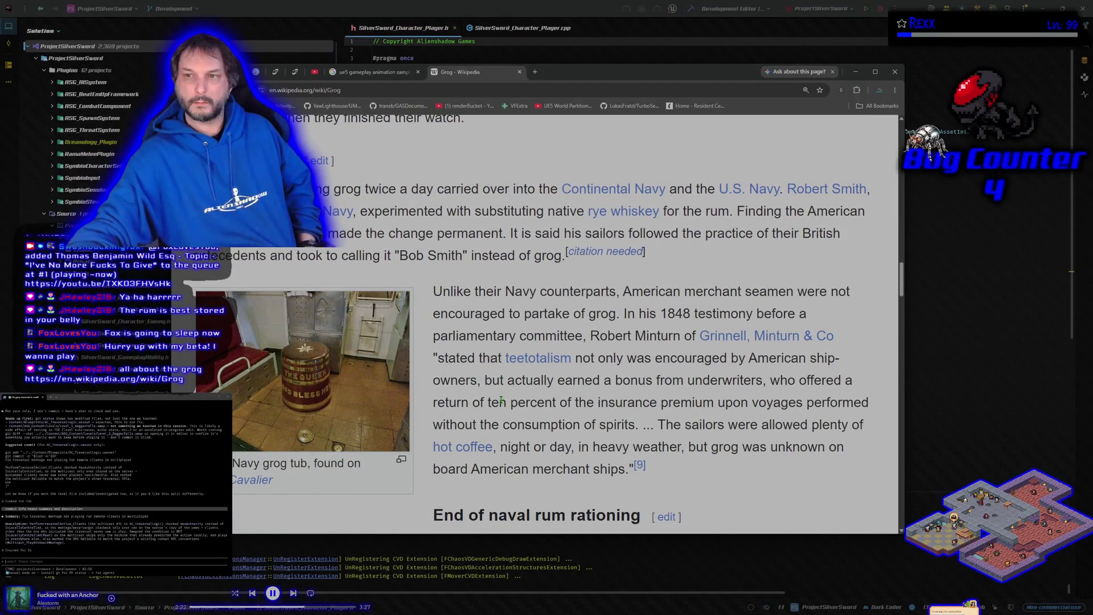
scroll(501, 401, down, 4)
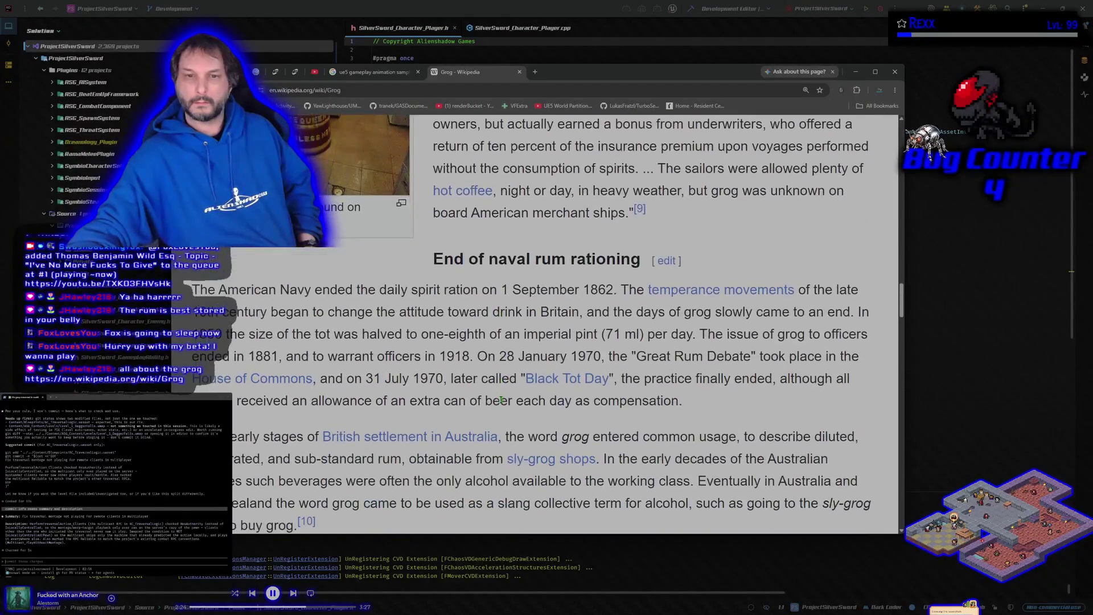
Step: Open a blank new tab, close the Grog article tab, and minimize Chrome
click(535, 72)
click(484, 81)
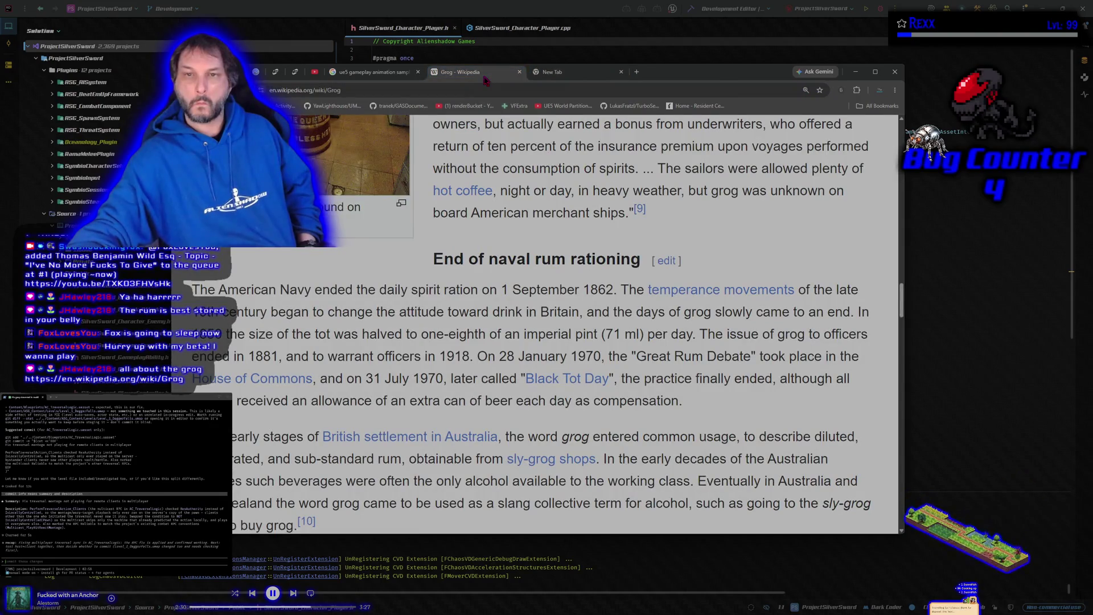
middle_click(497, 80)
click(856, 72)
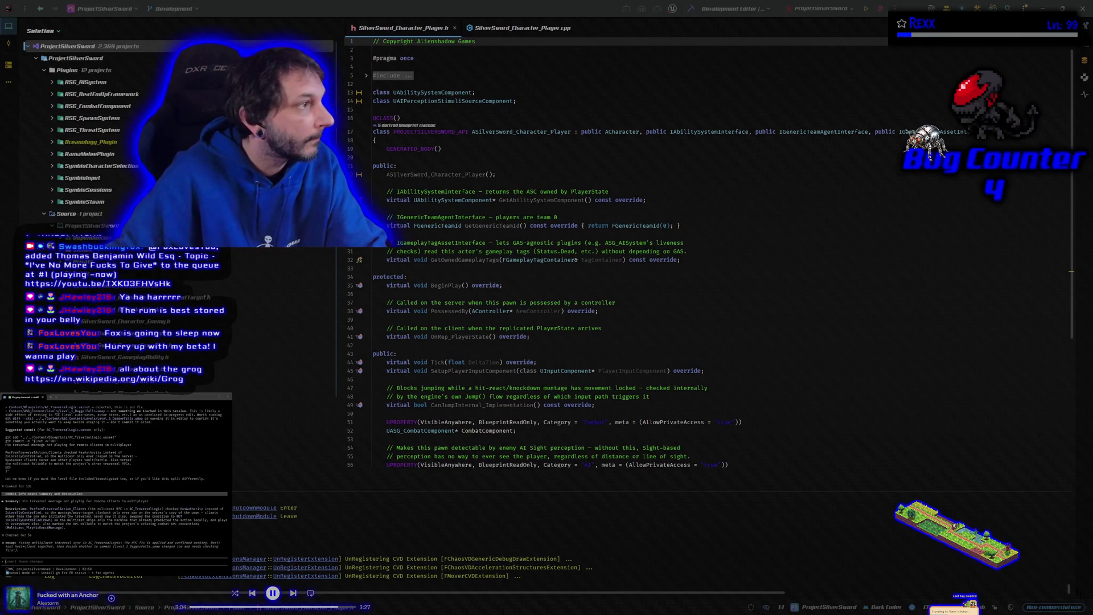
Step: Leave SilverSword_Character_Player.h in Rider and bring the HacknPlan board back with Alt+Tab
key(alt+Tab)
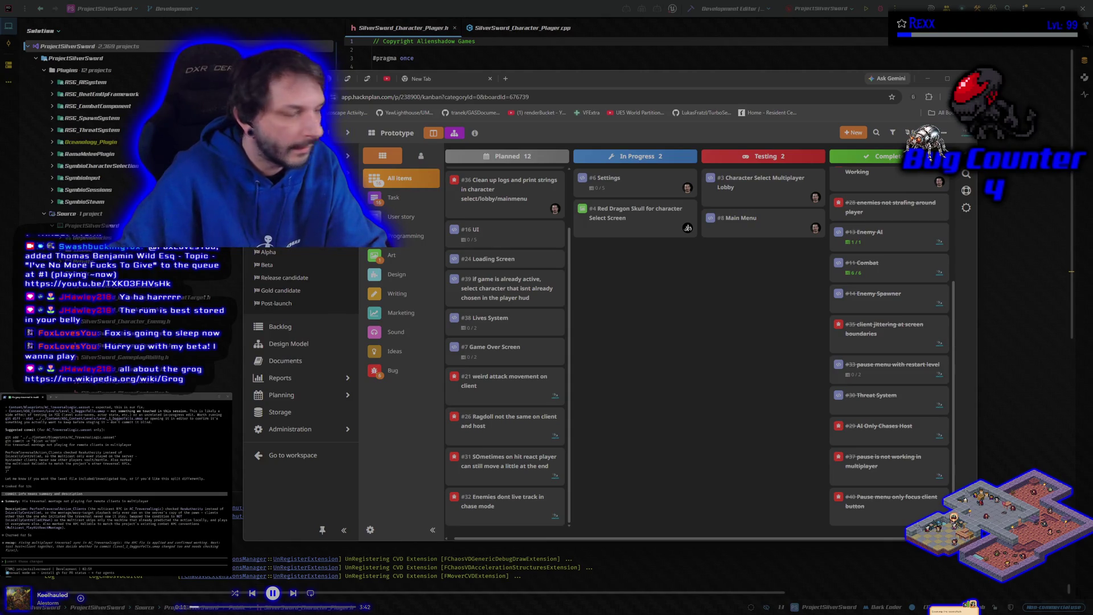
Step: Focus the HacknPlan Prototype board, look over its cards, then bring Rider forward from the taskbar
click(426, 82)
key(ctrl+shift+Tab)
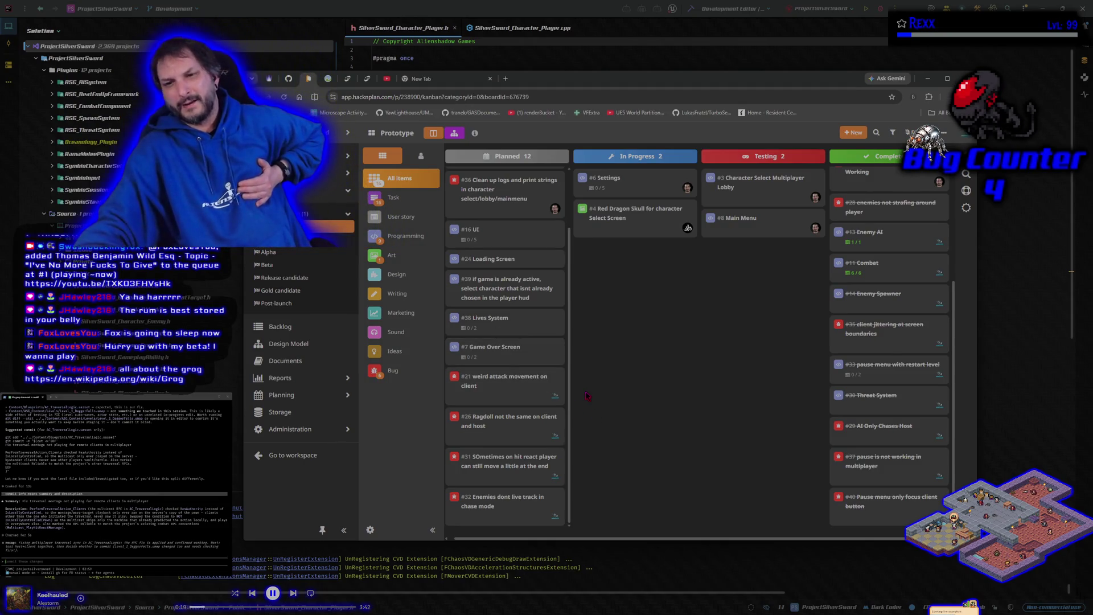
mouse_move(527, 391)
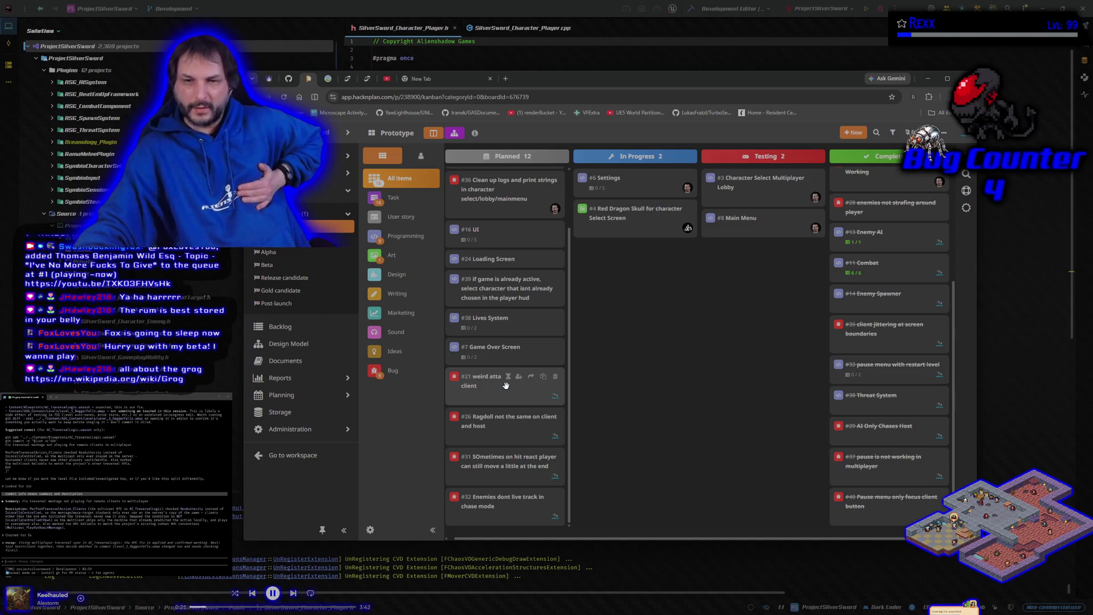
click(879, 10)
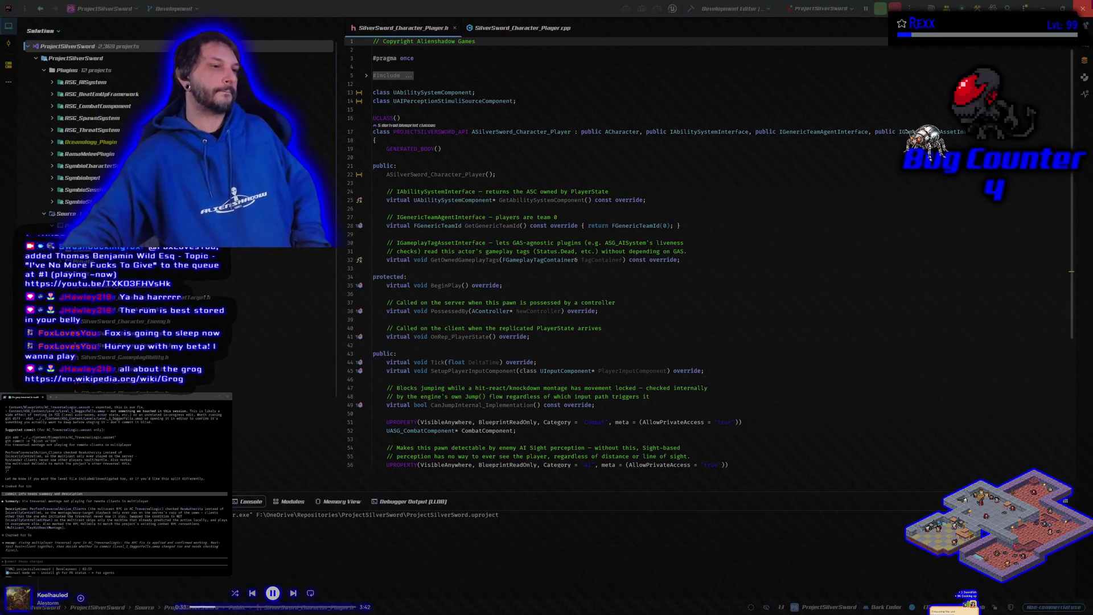
Step: Drag the Unreal splash window aside while ProjectSilverSword.uproject loads
drag(638, 222, 610, 266)
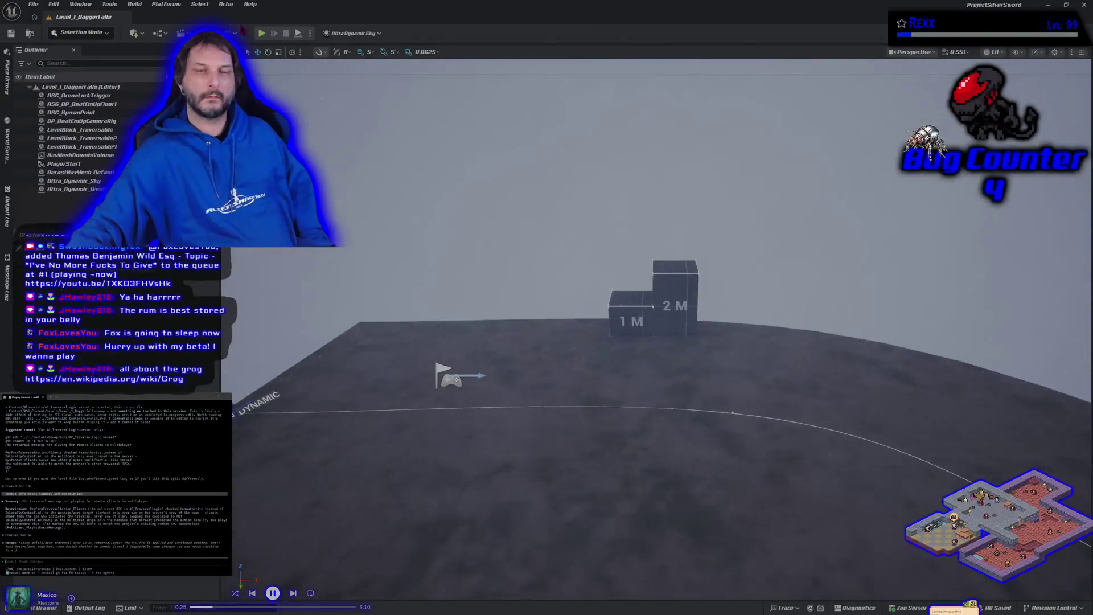
Step: Run a multiplayer Play-In-Editor test with characters spawning beside the 1M and 2M blocks, then stop it
click(310, 33)
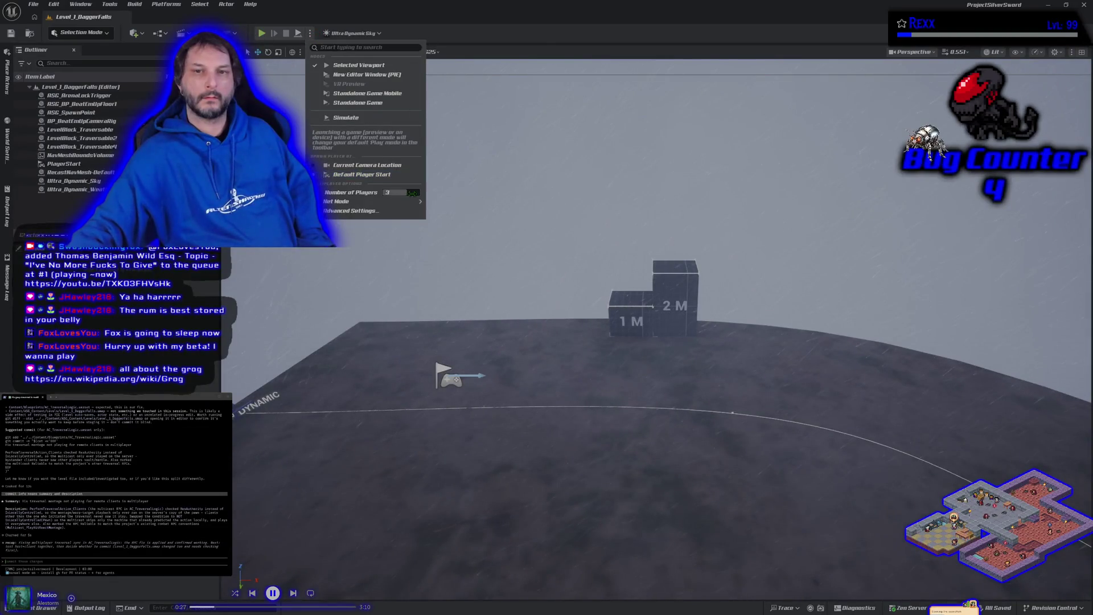
click(359, 65)
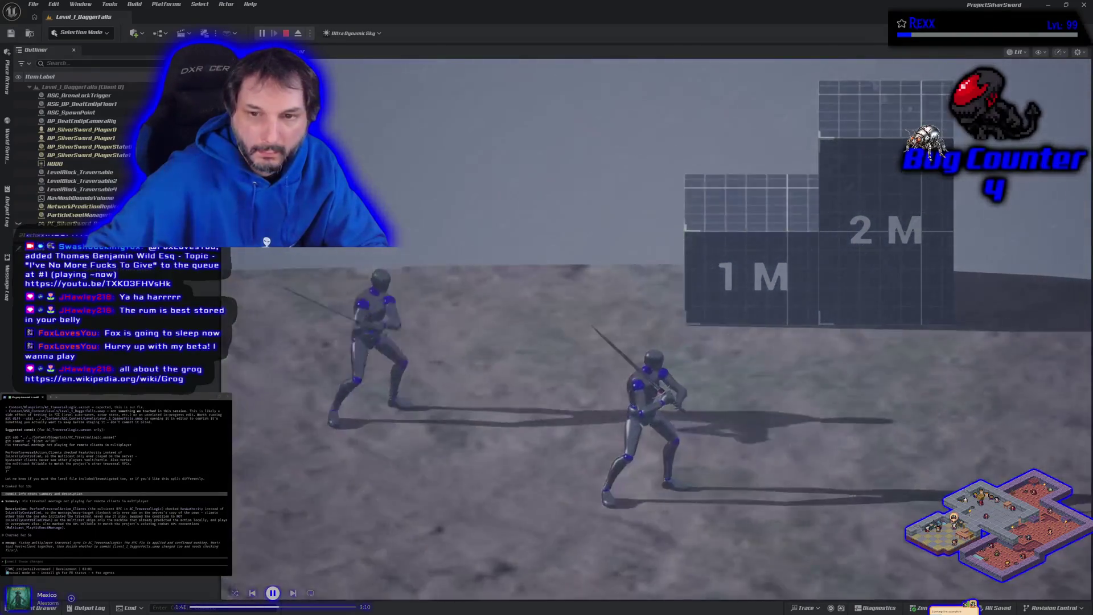
key(Escape)
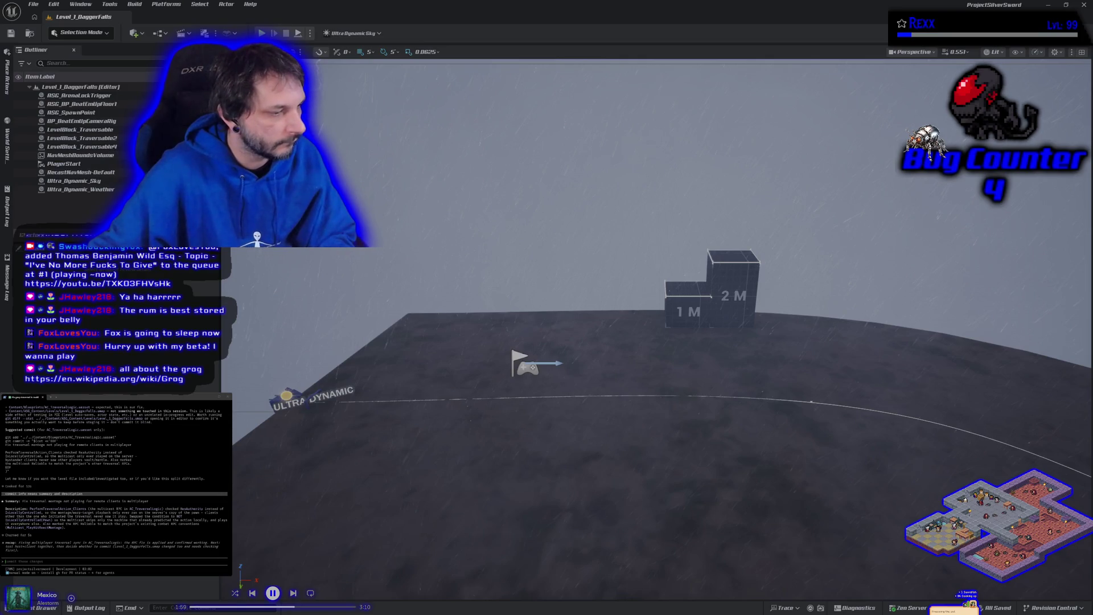
Step: Switch to the Chrome window showing the HacknPlan Prototype board
key(alt+Tab)
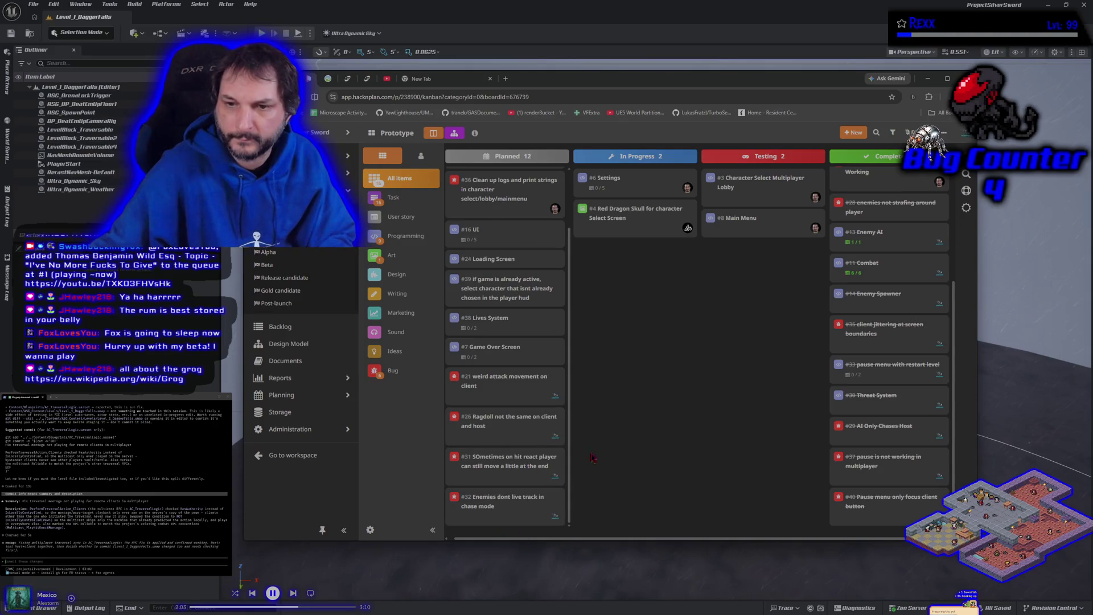
Step: Move card #21 'weird attack movement on client' from Planned to In Progress
mouse_move(488, 378)
mouse_down()
mouse_move(623, 330)
mouse_move(640, 256)
mouse_up()
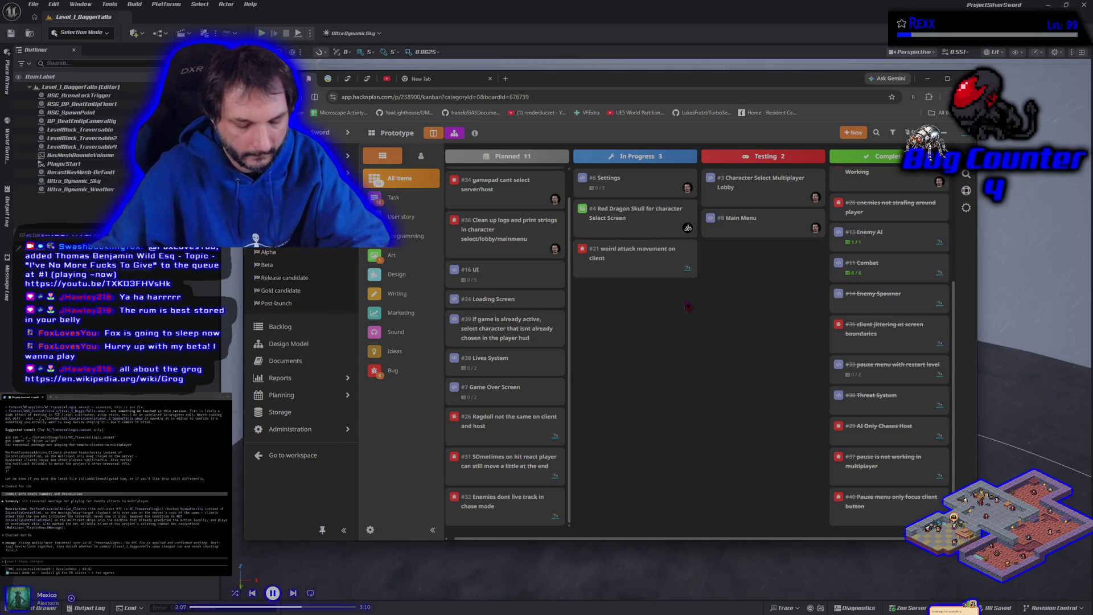
drag(714, 299, 574, 245)
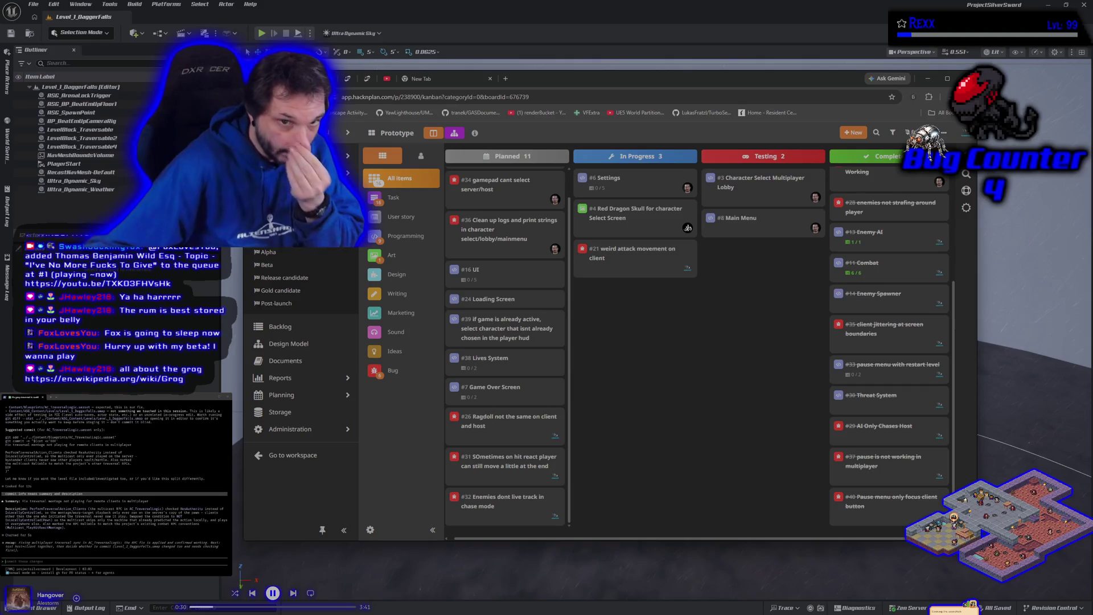
Step: Return to Unreal, end the multiplayer Play-In-Editor test, and switch back to HacknPlan
click(306, 24)
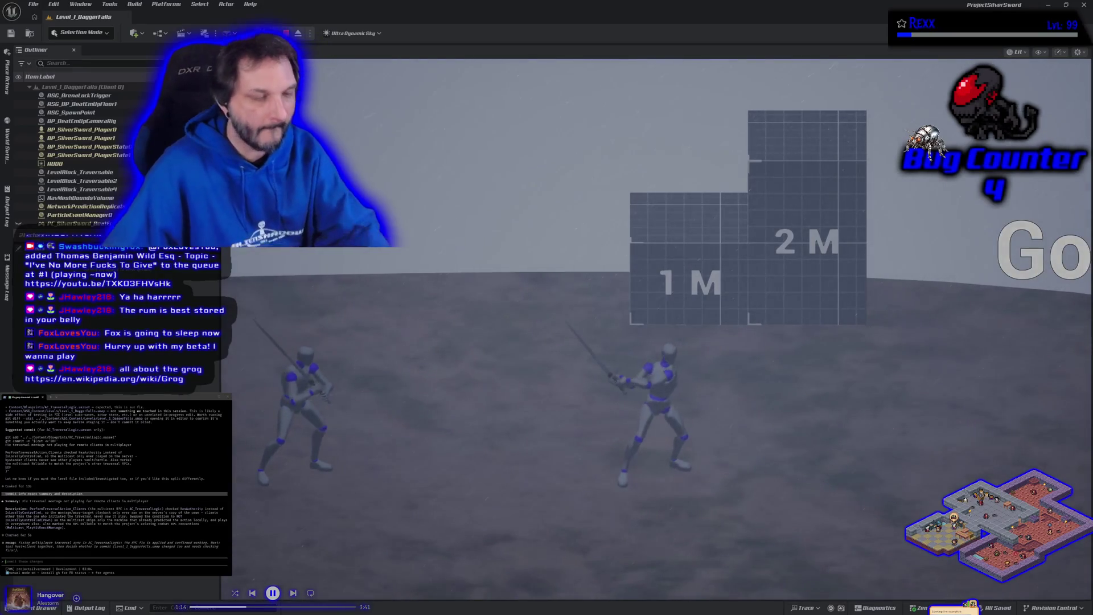
key(Escape)
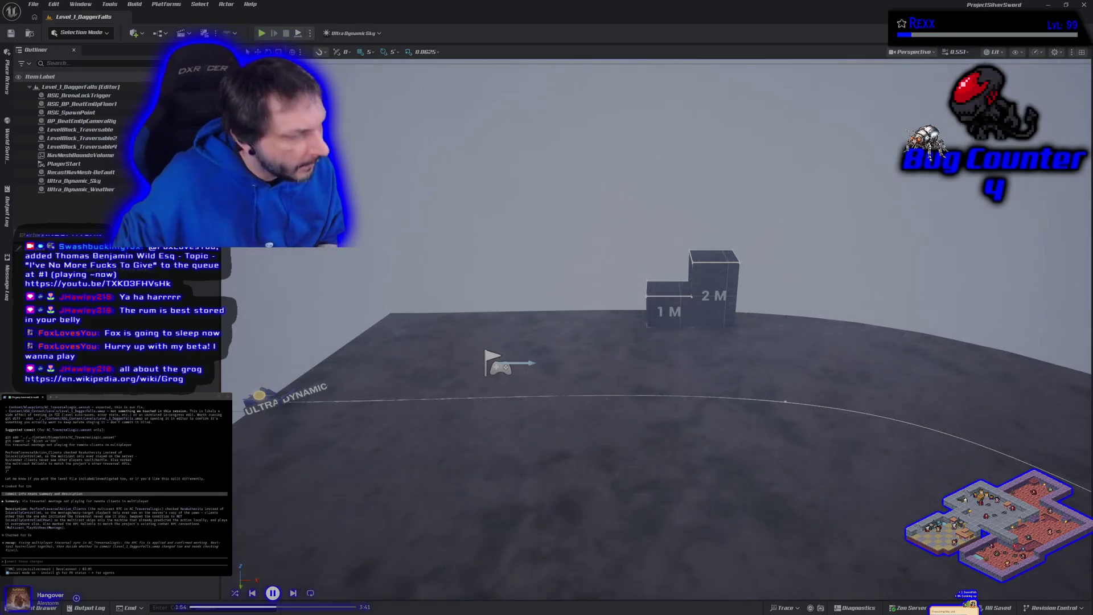
key(alt+Tab)
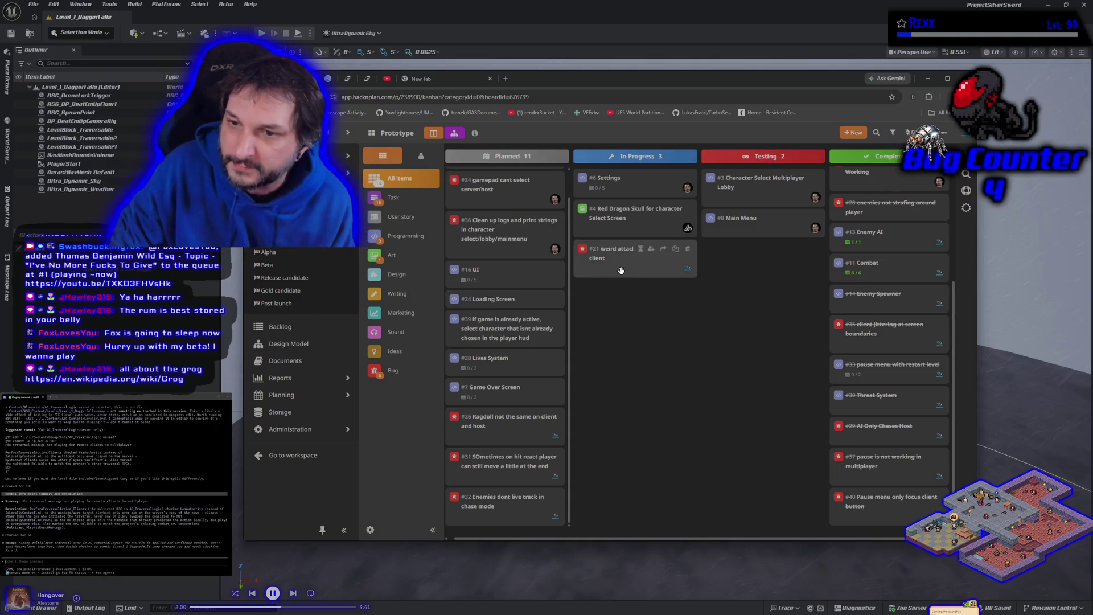
Step: Move card #21 to Testing and card #26 Ragdoll to In Progress, then return to Unreal
mouse_move(622, 270)
mouse_down()
mouse_move(750, 268)
mouse_move(755, 293)
mouse_up()
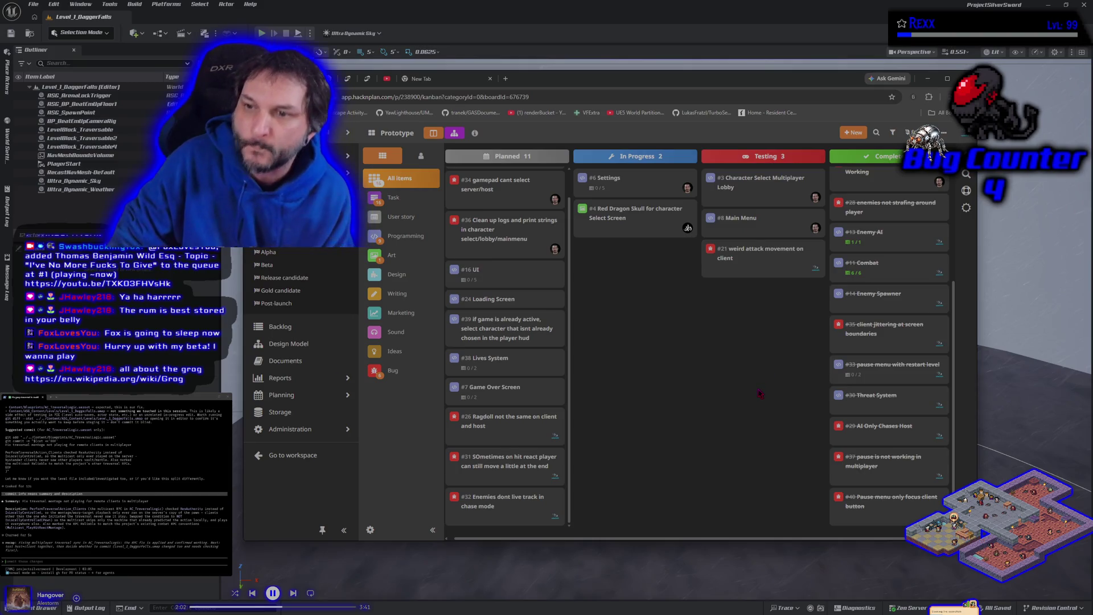
mouse_move(481, 421)
mouse_down()
mouse_move(679, 295)
mouse_move(626, 261)
mouse_up()
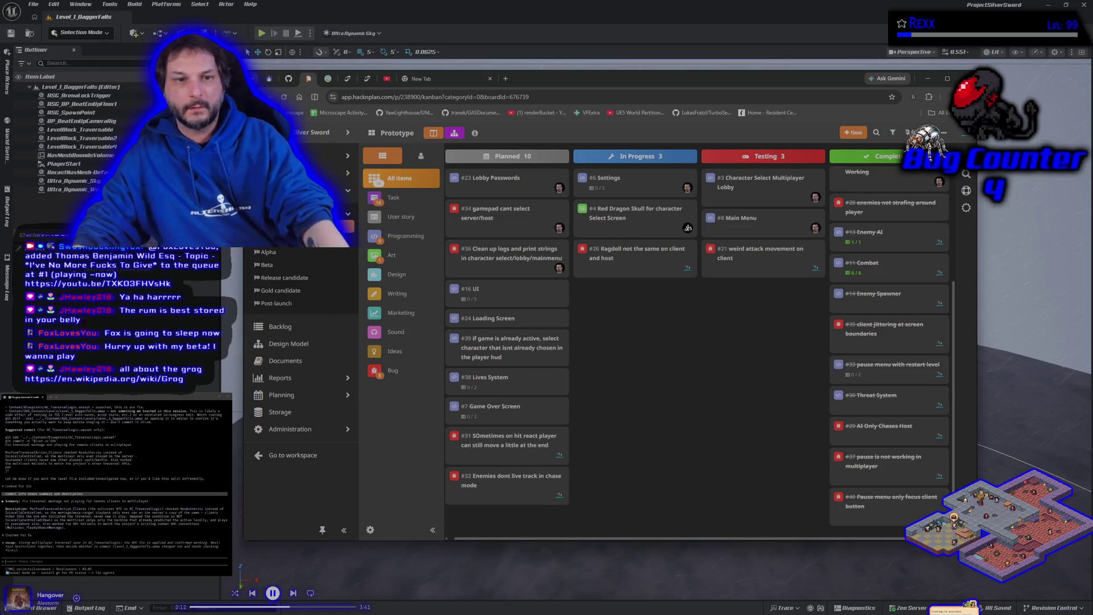
click(271, 68)
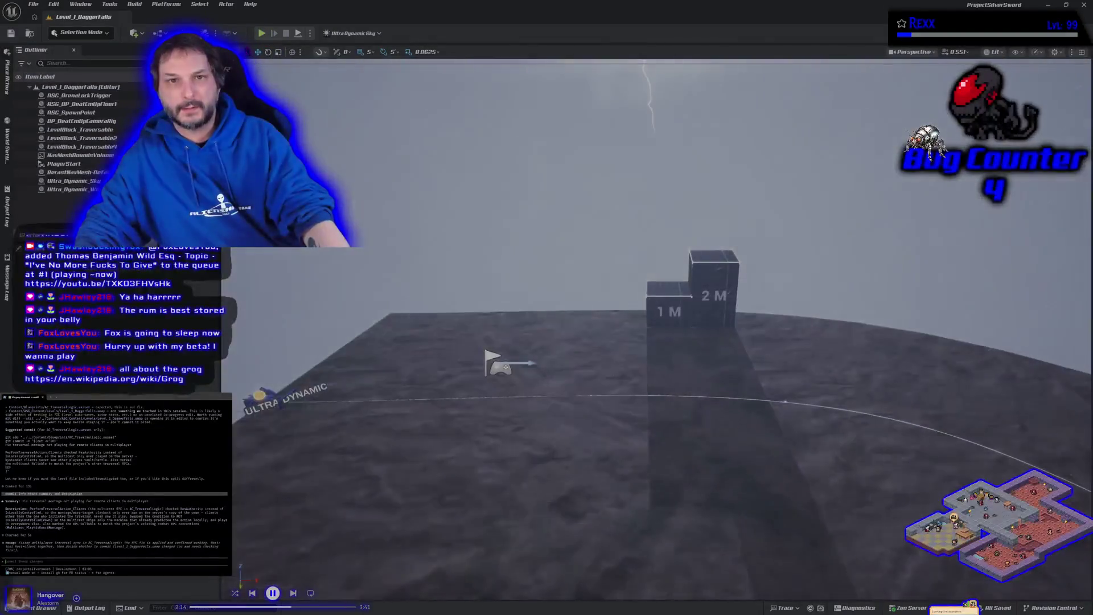
Step: Place an enemy from Characters > Enemies in front of the climb blocks, then delete it
drag(270, 68, 376, 57)
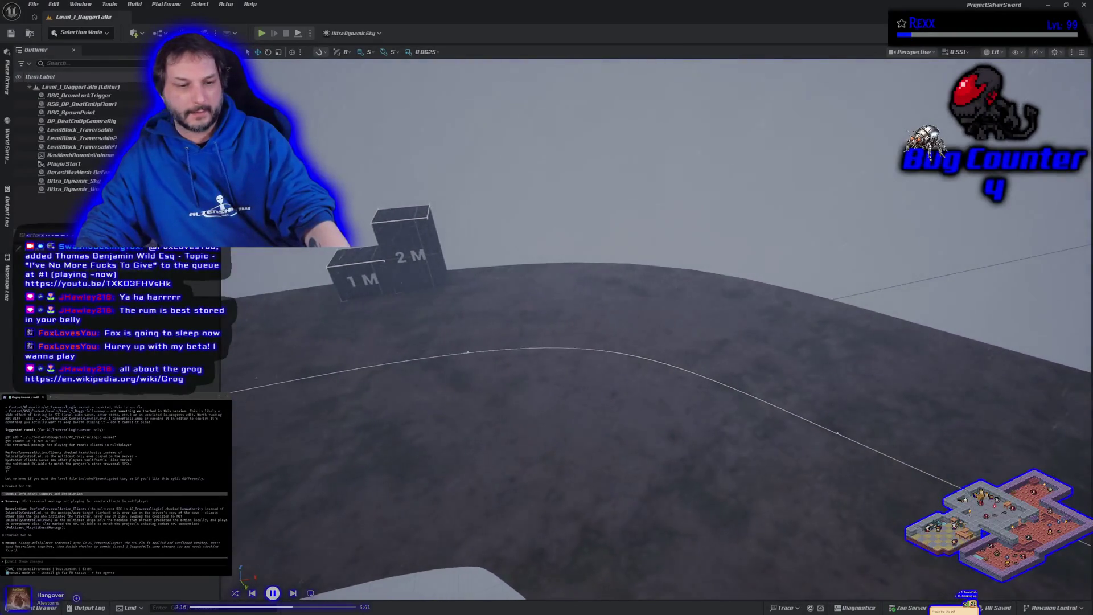
key(ctrl+space)
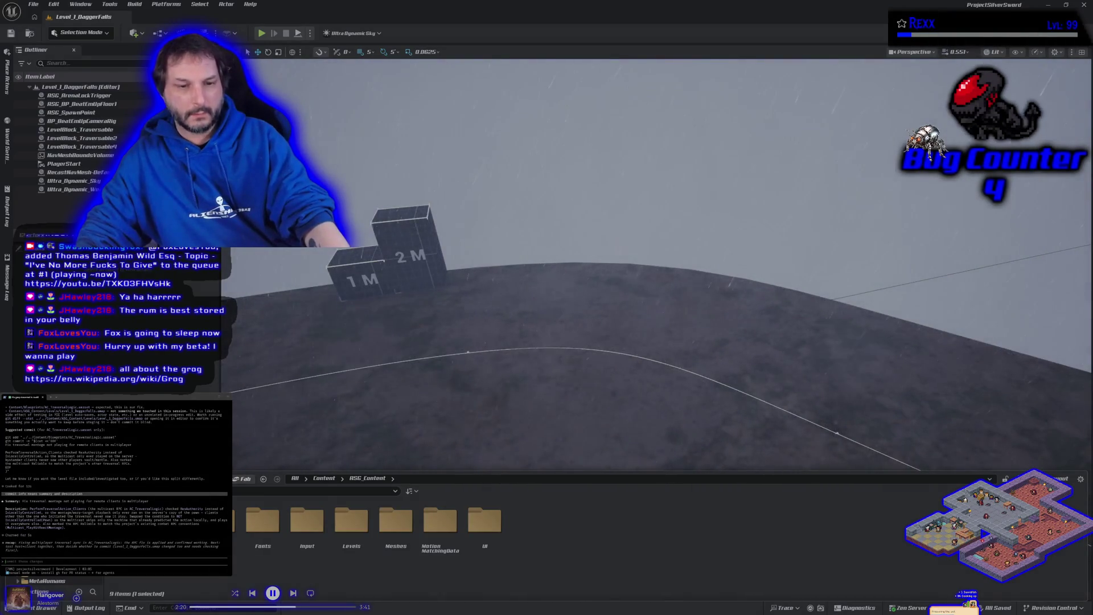
click(51, 570)
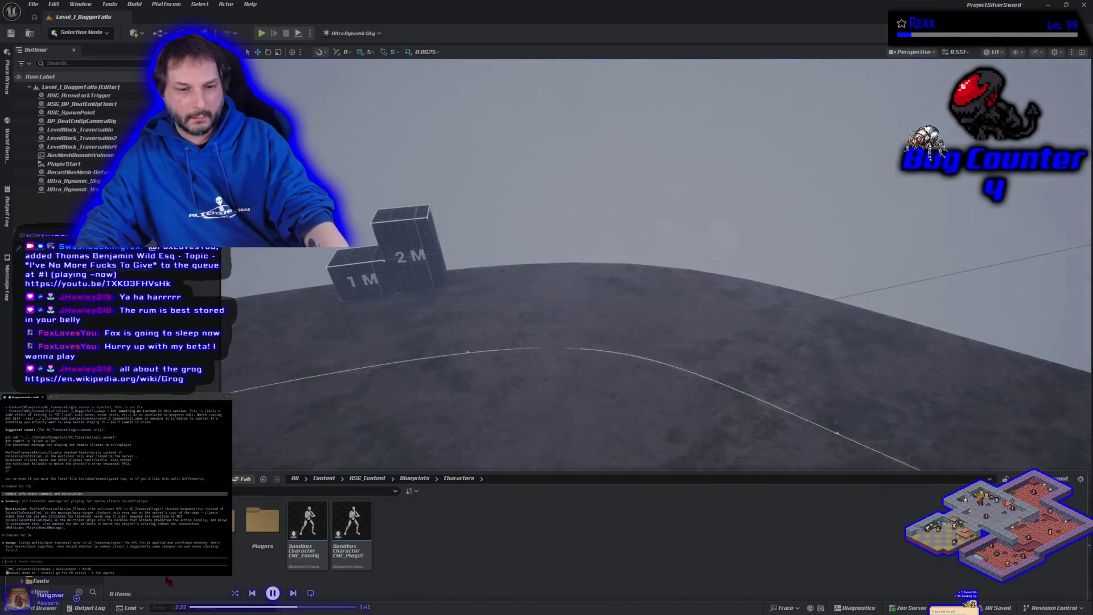
double_click(216, 519)
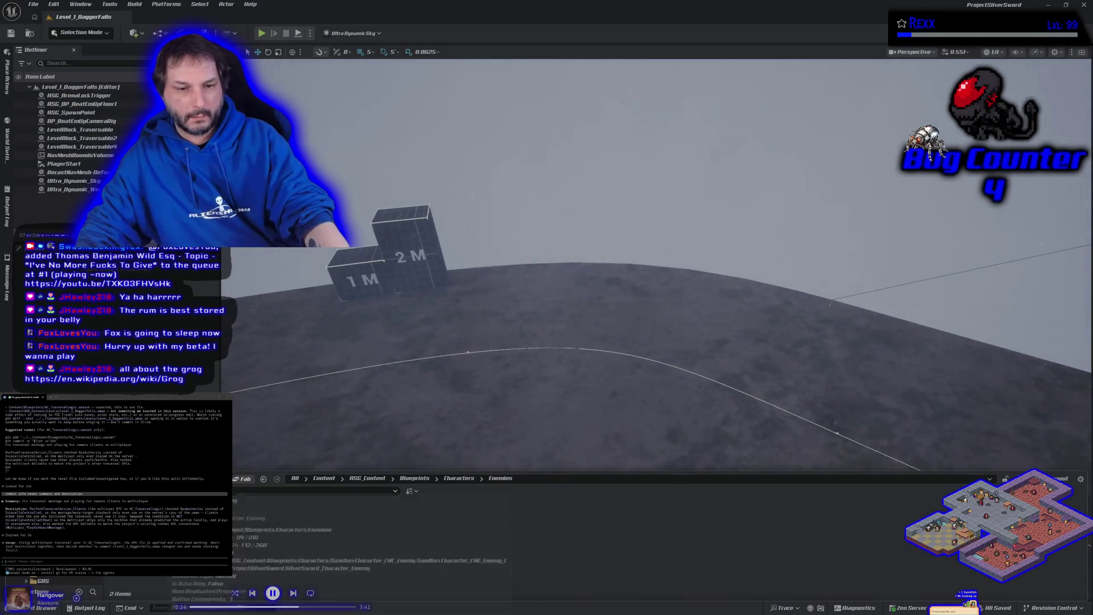
mouse_move(268, 518)
mouse_down()
mouse_move(419, 438)
mouse_move(464, 371)
mouse_move(399, 422)
mouse_move(381, 457)
mouse_move(365, 450)
mouse_move(408, 339)
mouse_up()
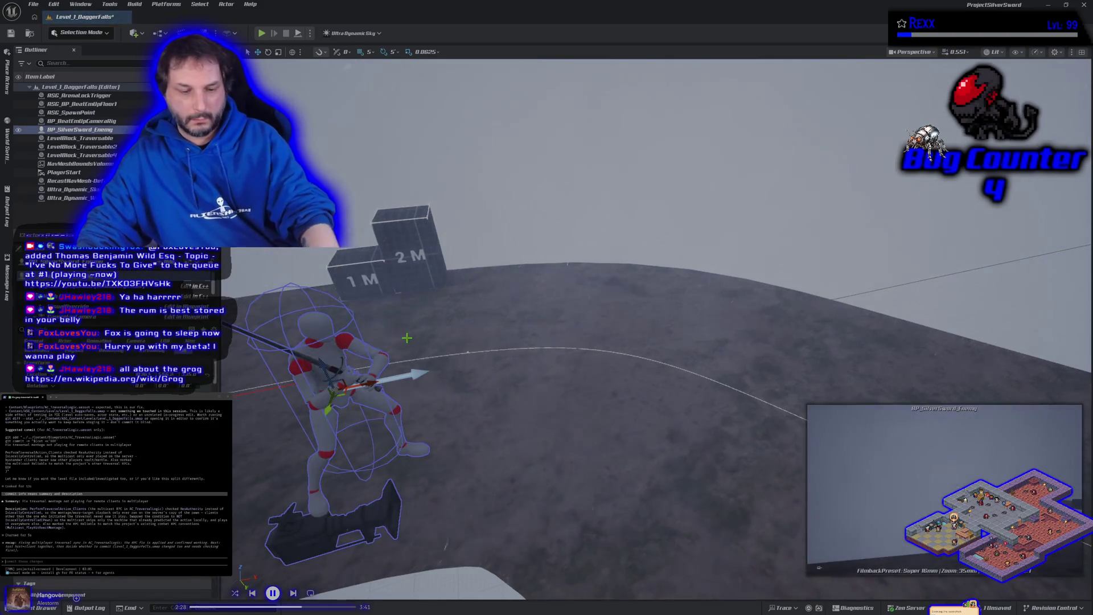
key(Delete)
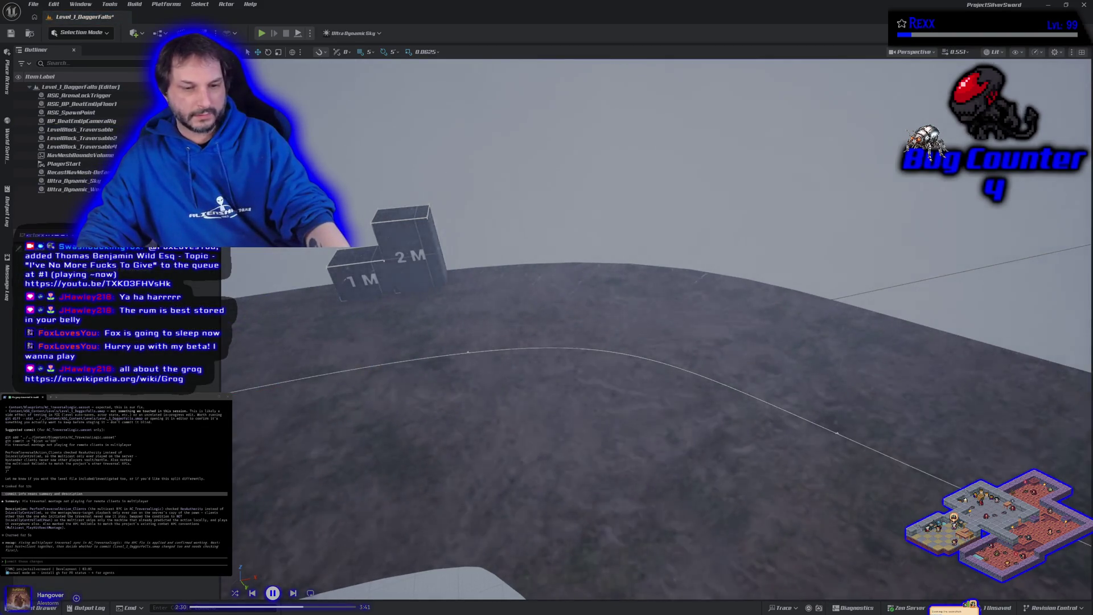
Step: Browse back up to the Blueprints folder and on to the Plugins folders
key(ctrl+space)
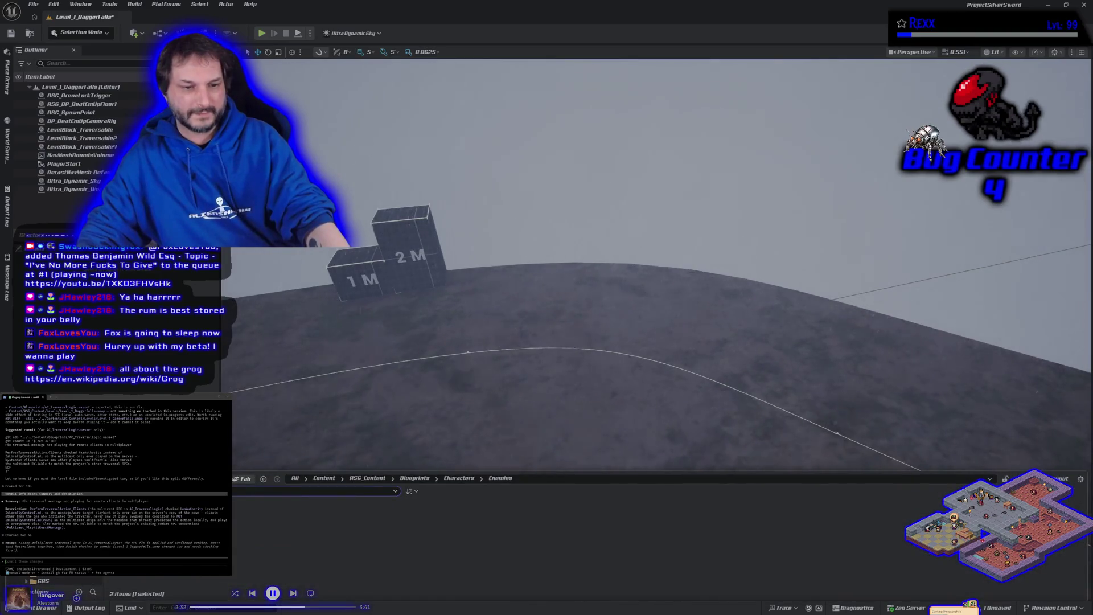
click(414, 478)
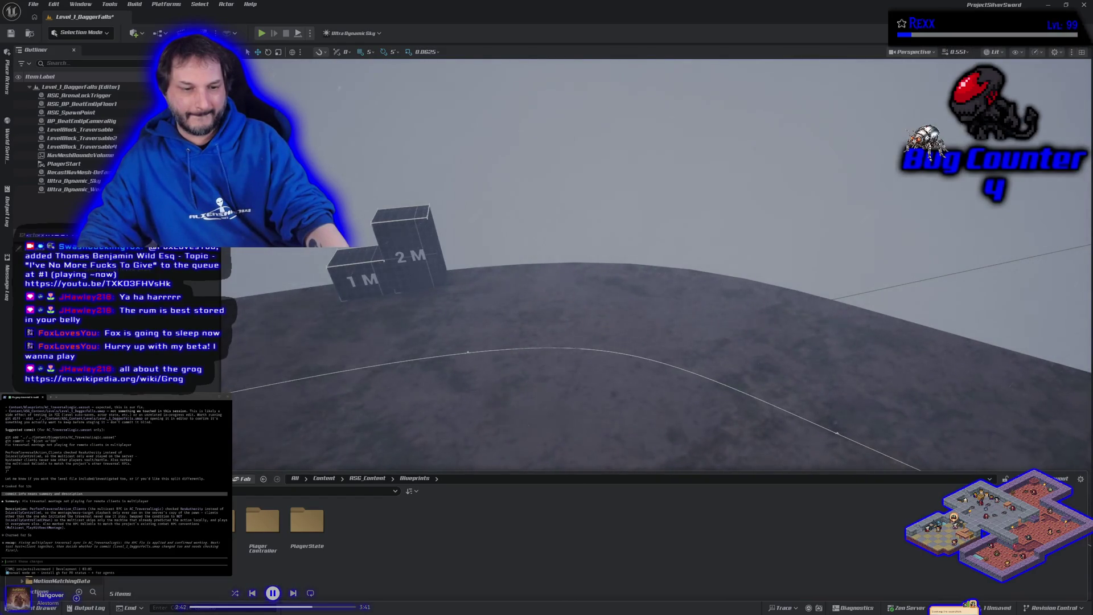
click(33, 581)
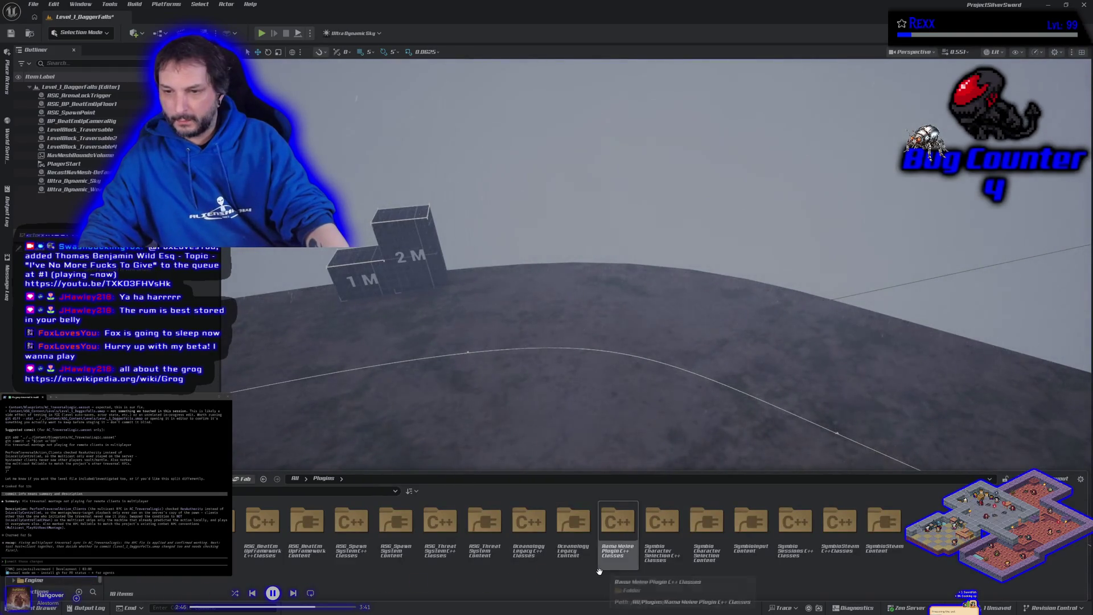
Step: Open the RSG_SpawnSystem plugin folder, then fly to and select the existing RSG_SpawnPoint
double_click(350, 557)
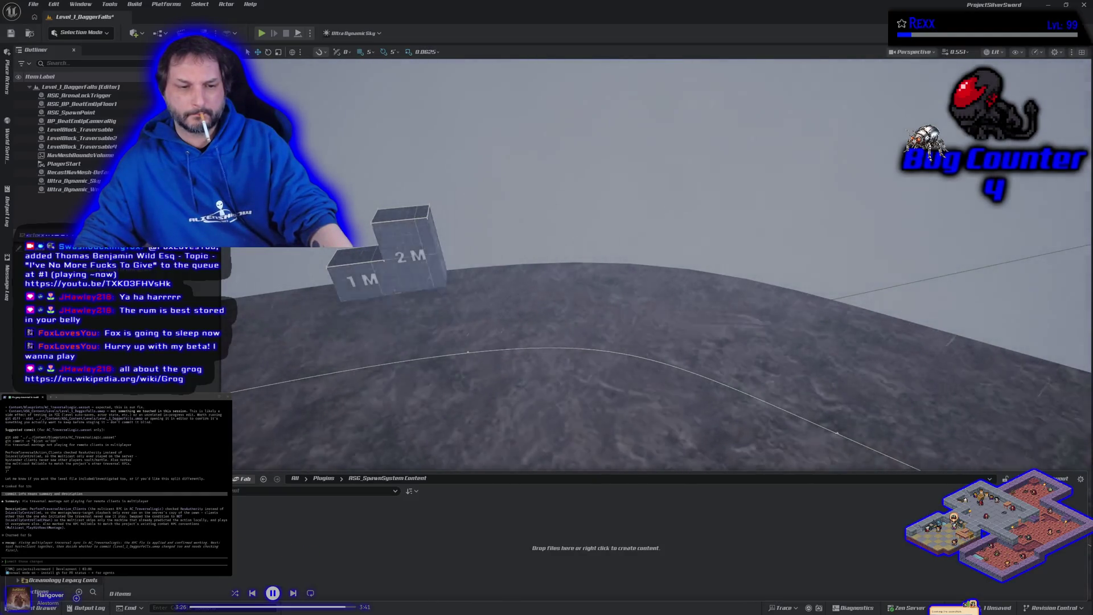
drag(420, 459, 431, 367)
click(592, 421)
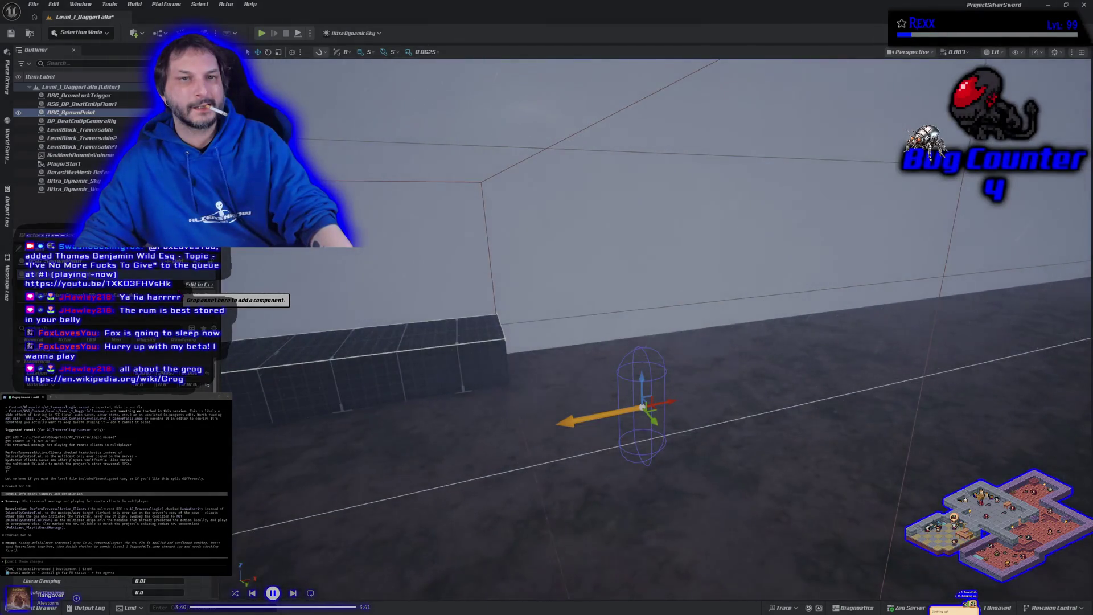
Step: Drag the spawn point class from RSG_SpawnSystem C++ Classes > Public into the level beside the 2M block
click(39, 607)
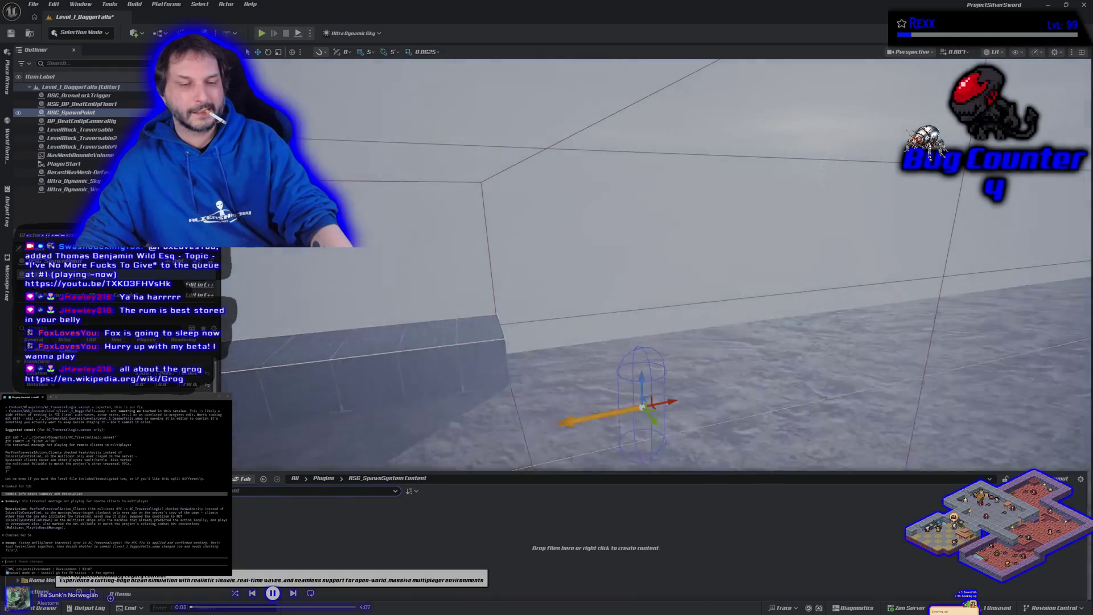
key(ctrl+space)
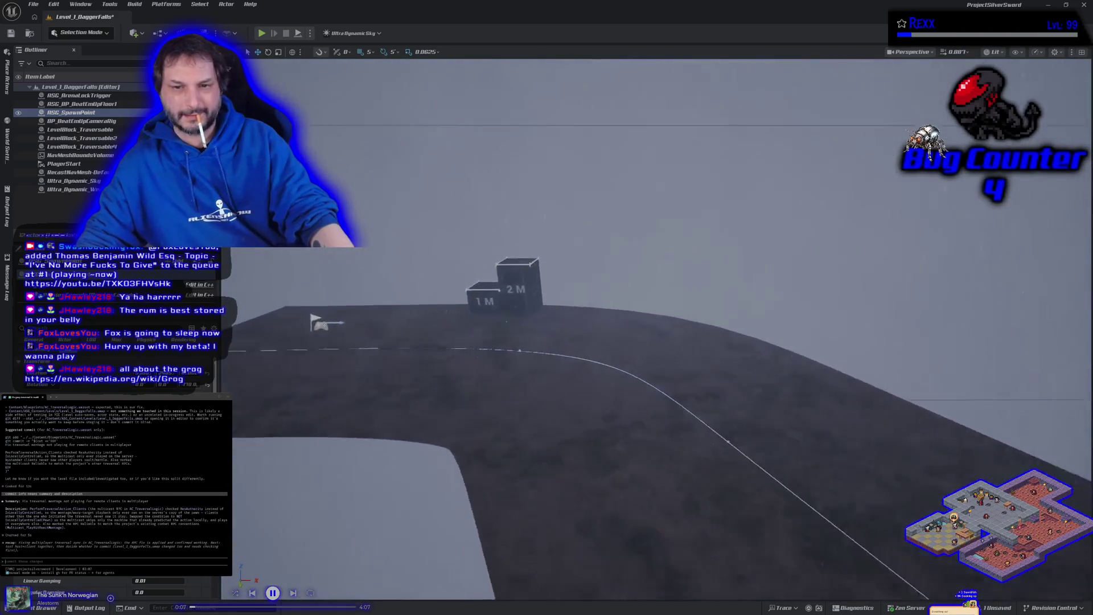
click(34, 610)
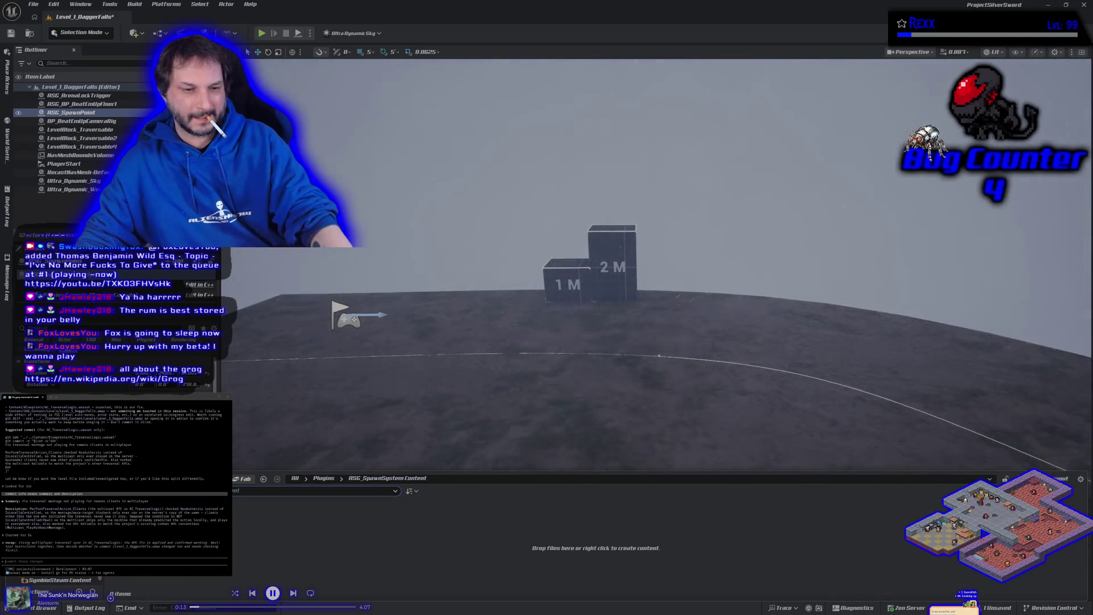
click(57, 567)
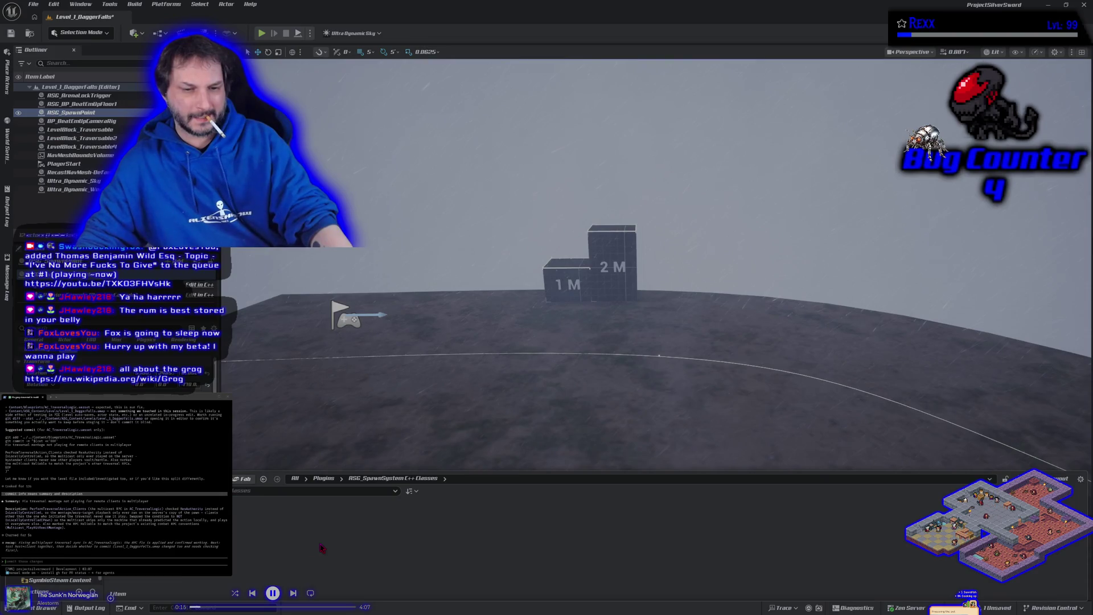
double_click(211, 524)
double_click(210, 524)
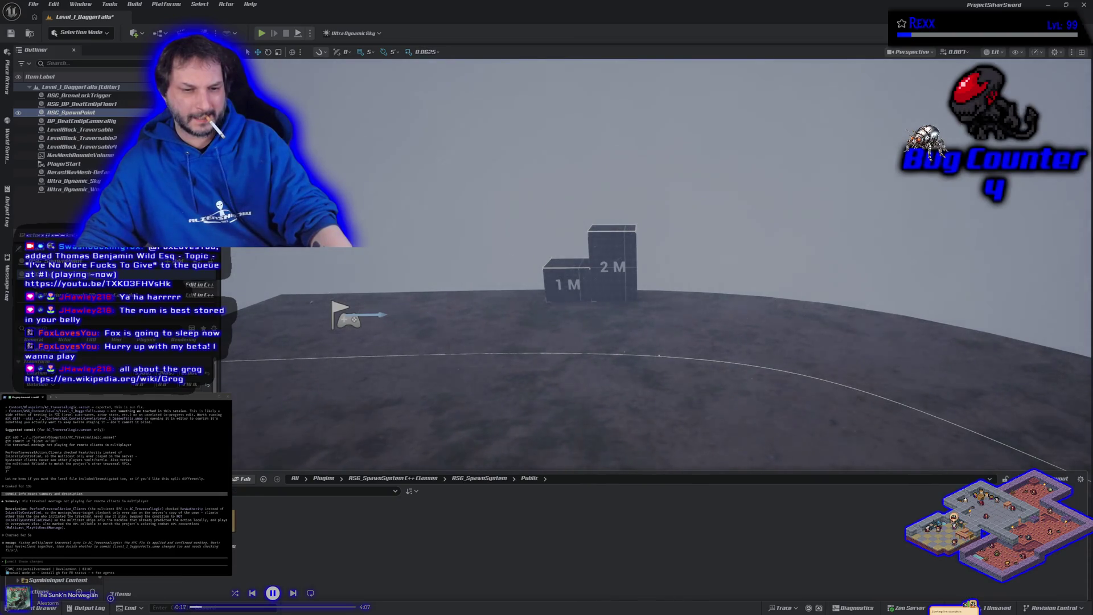
mouse_move(318, 510)
mouse_down()
mouse_move(588, 366)
mouse_move(645, 349)
mouse_move(642, 358)
mouse_up()
mouse_move(649, 408)
mouse_down()
mouse_move(501, 413)
mouse_move(900, 290)
mouse_up()
Step: Turn RSG_SpawnPoint2 around, snap it onto the floor before the 1M/2M blocks, and play-test
key(f)
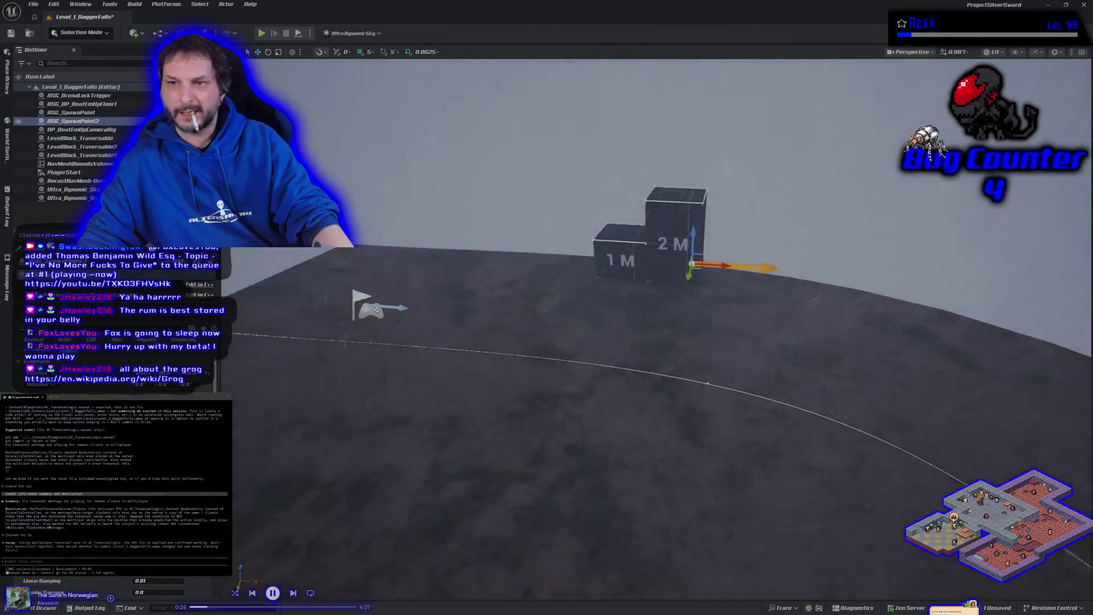
key(e)
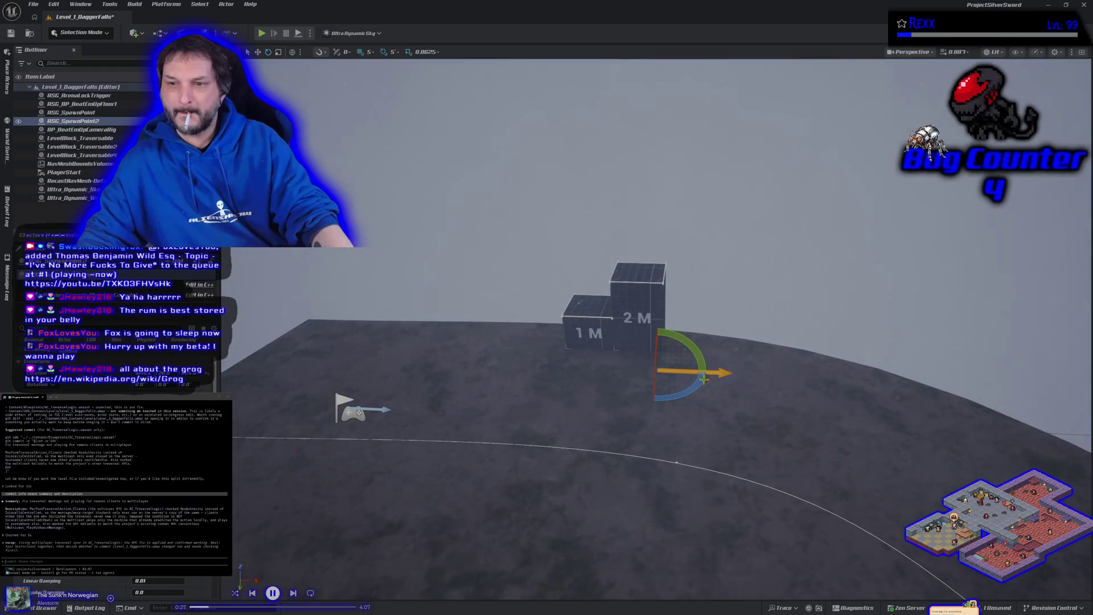
mouse_move(705, 379)
mouse_down()
mouse_move(735, 364)
mouse_move(693, 387)
mouse_up()
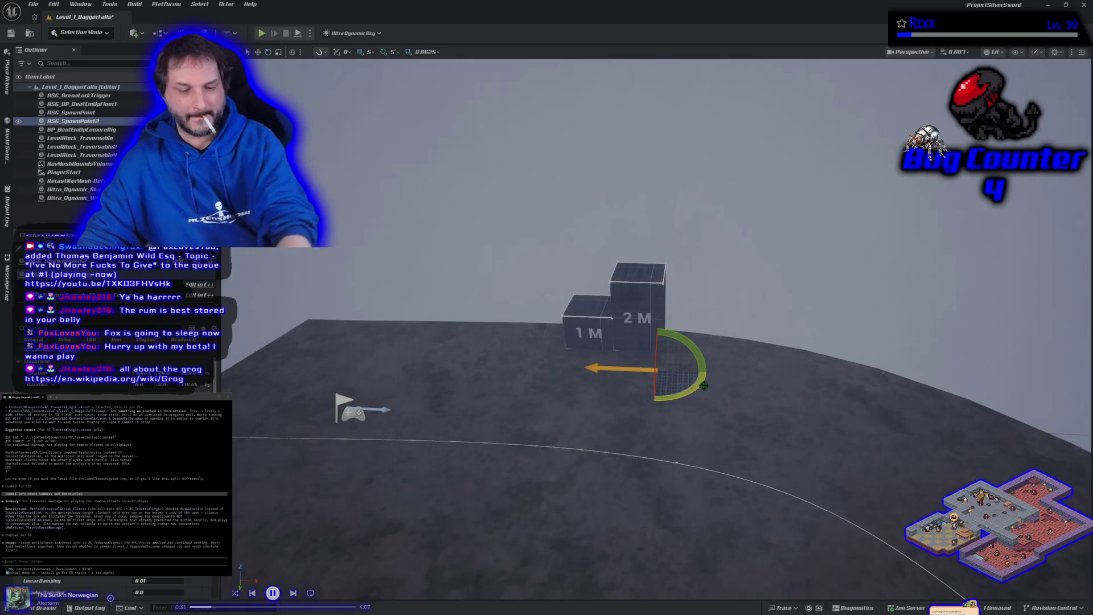
key(End)
key(w)
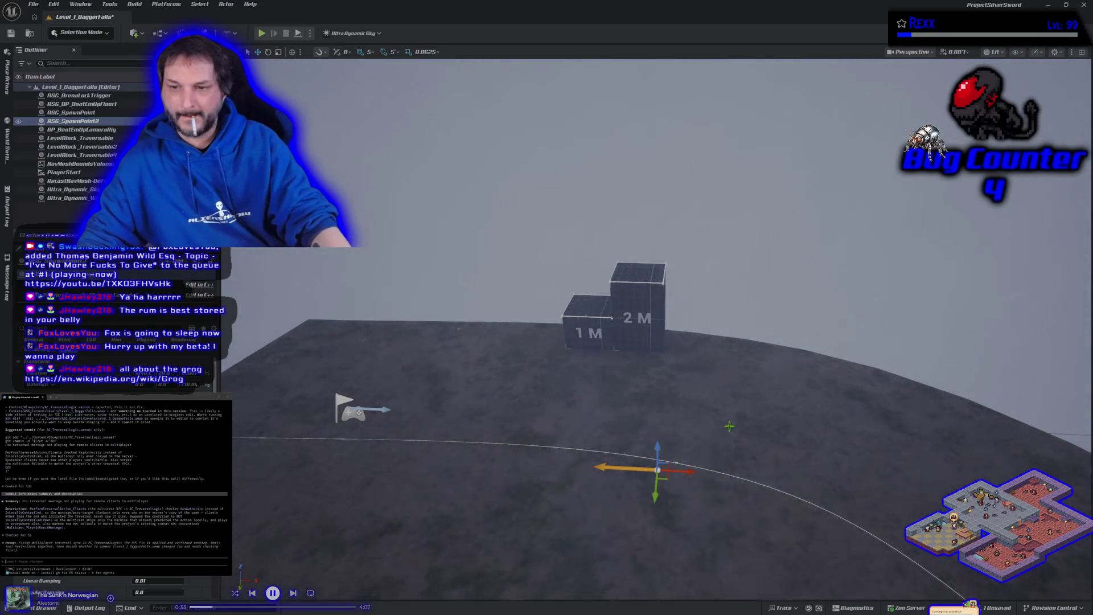
mouse_move(692, 474)
mouse_down()
mouse_move(701, 461)
mouse_move(686, 435)
mouse_move(686, 462)
mouse_up()
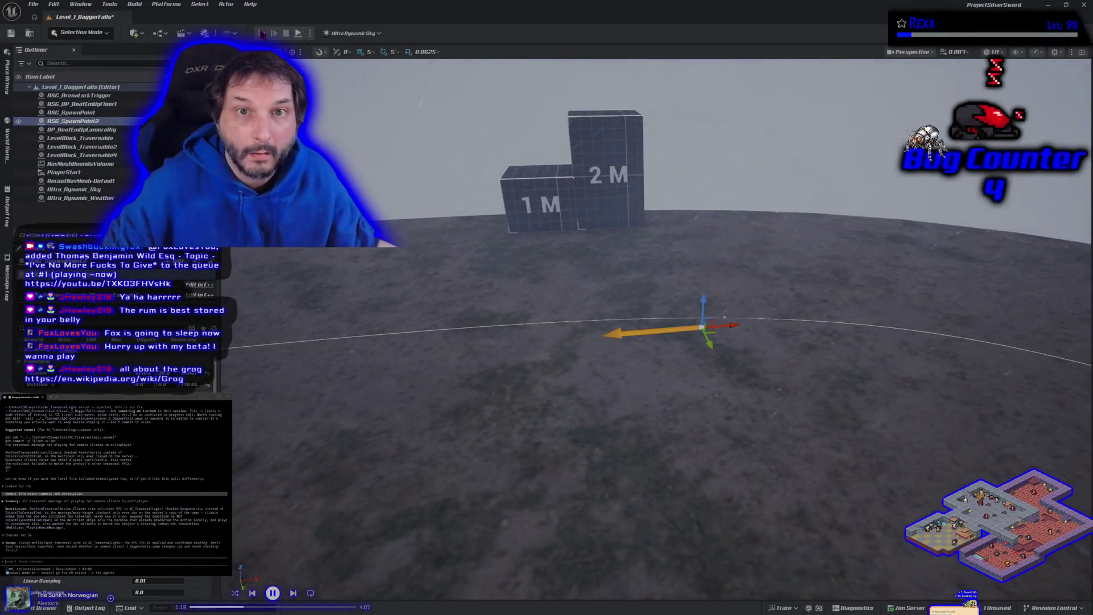
click(262, 33)
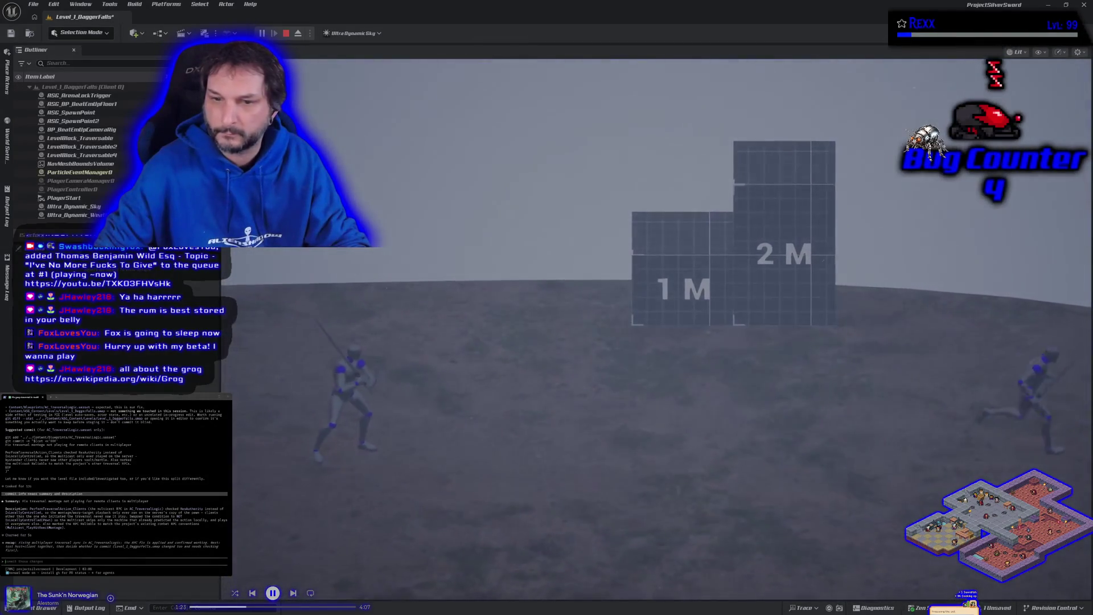
key(Escape)
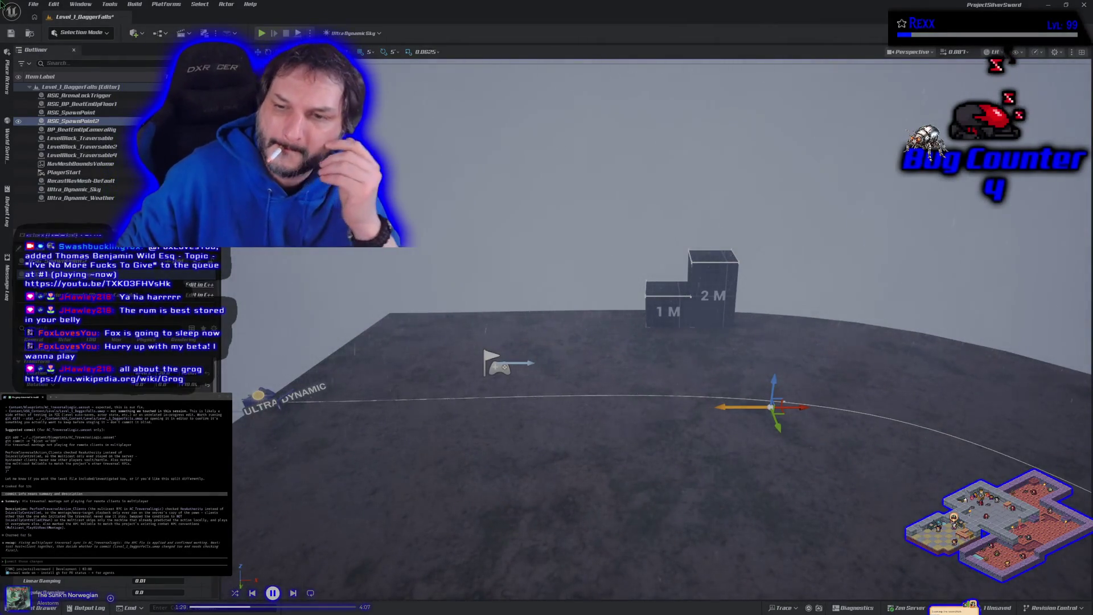
key(Down)
key(Right)
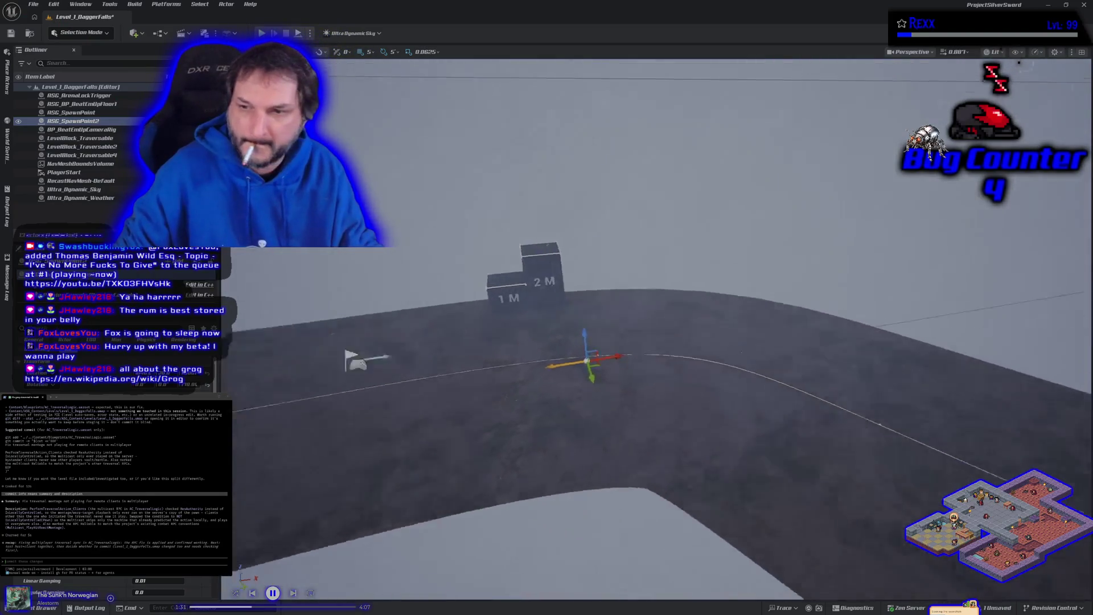
key(Up)
key(Up)
key(Left)
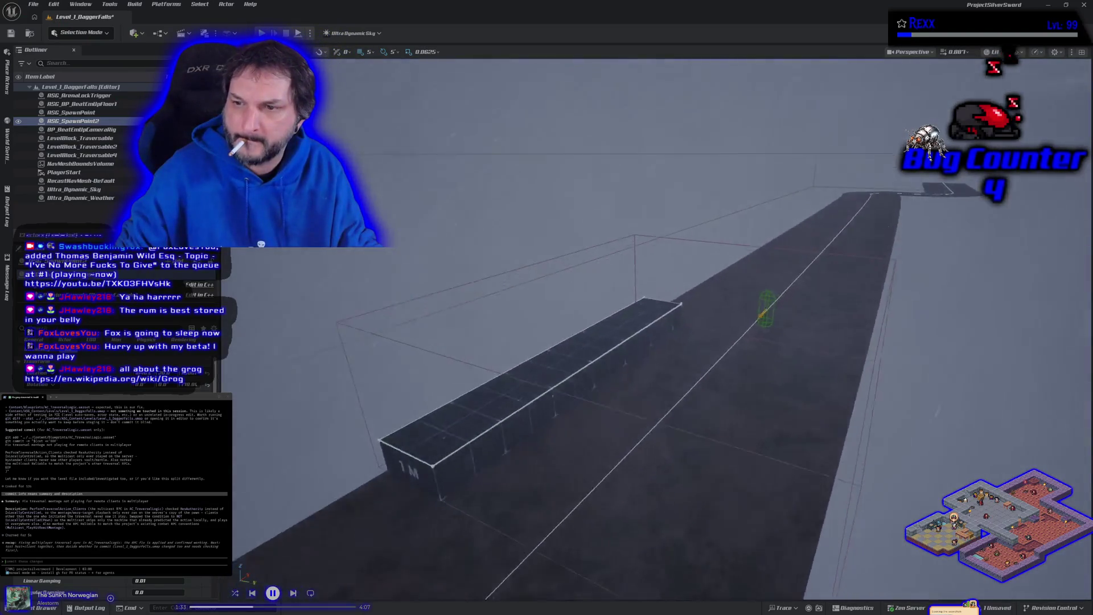
key(f)
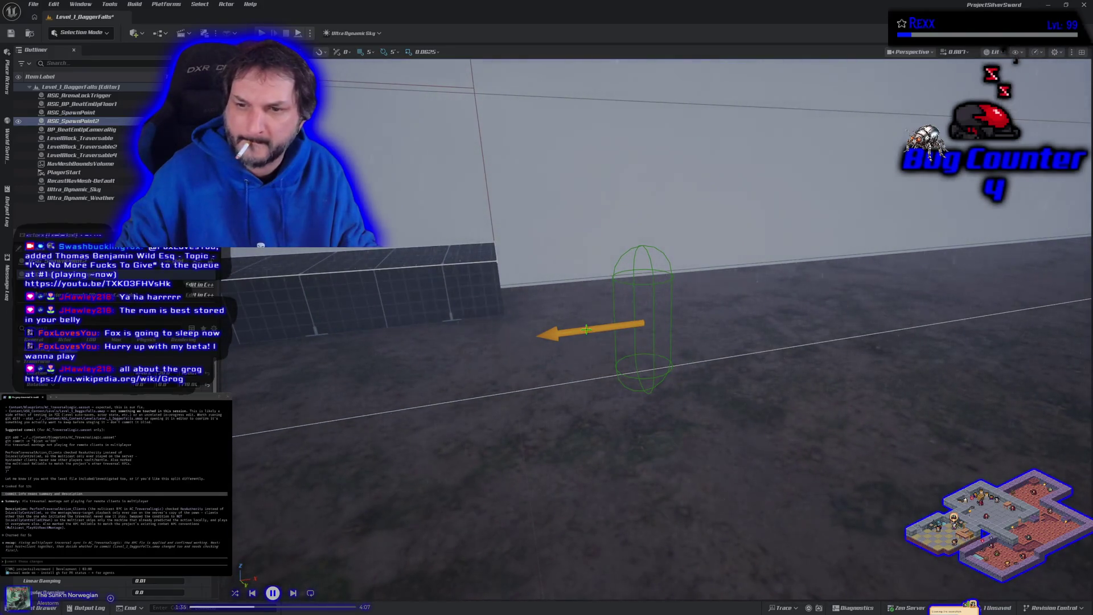
click(71, 112)
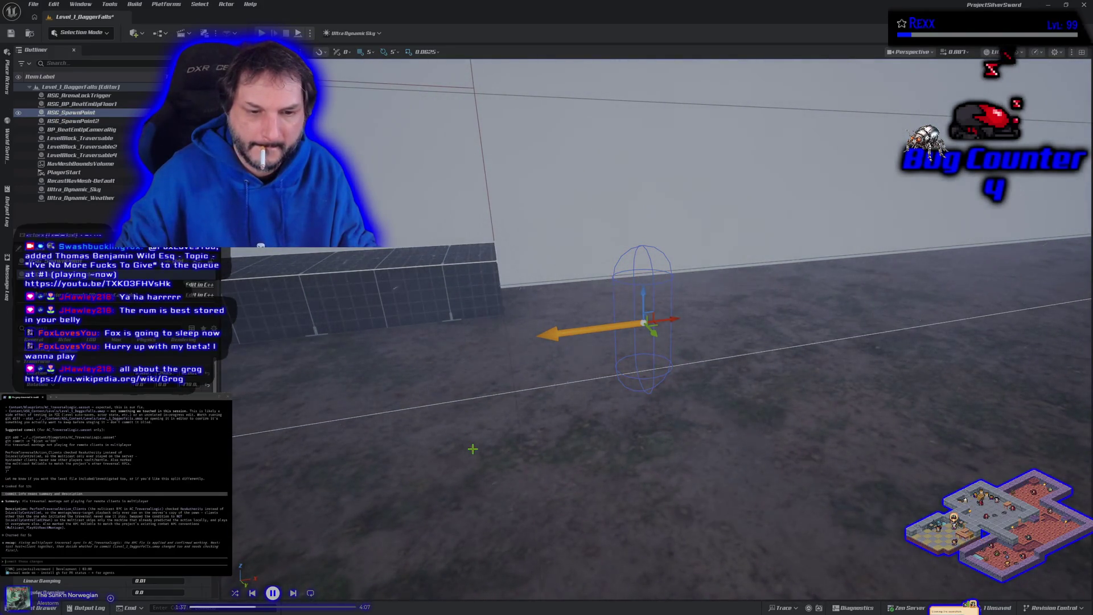
drag(473, 450, 474, 353)
drag(510, 399, 510, 380)
click(72, 121)
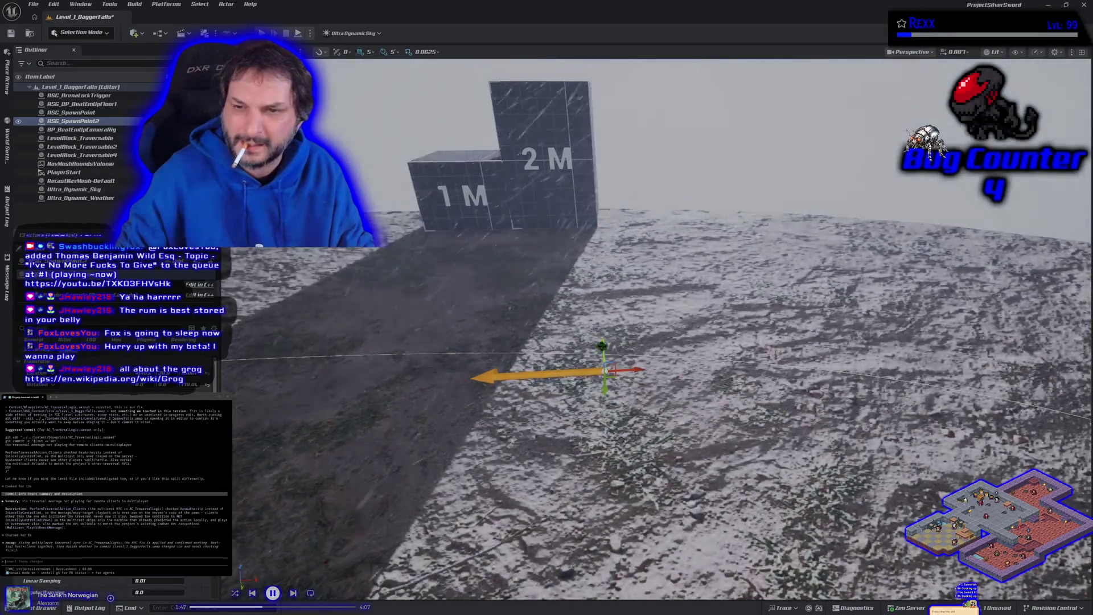
Step: Raise RSG_SpawnPoint2 onto the 1M block, then send a typed question to Claude Code
drag(599, 323, 589, 140)
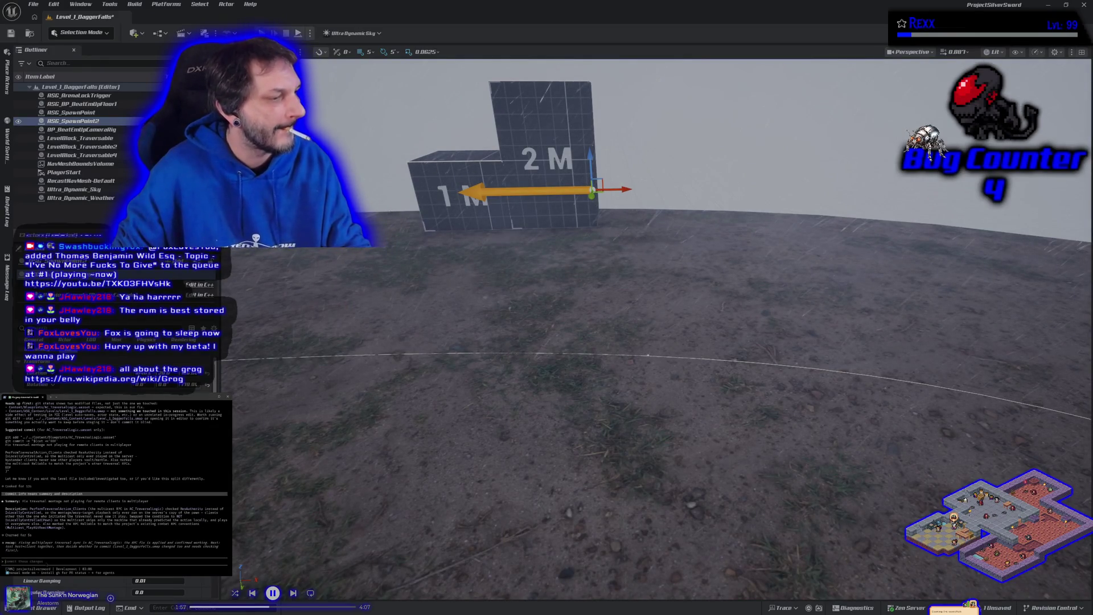
text(is ed)
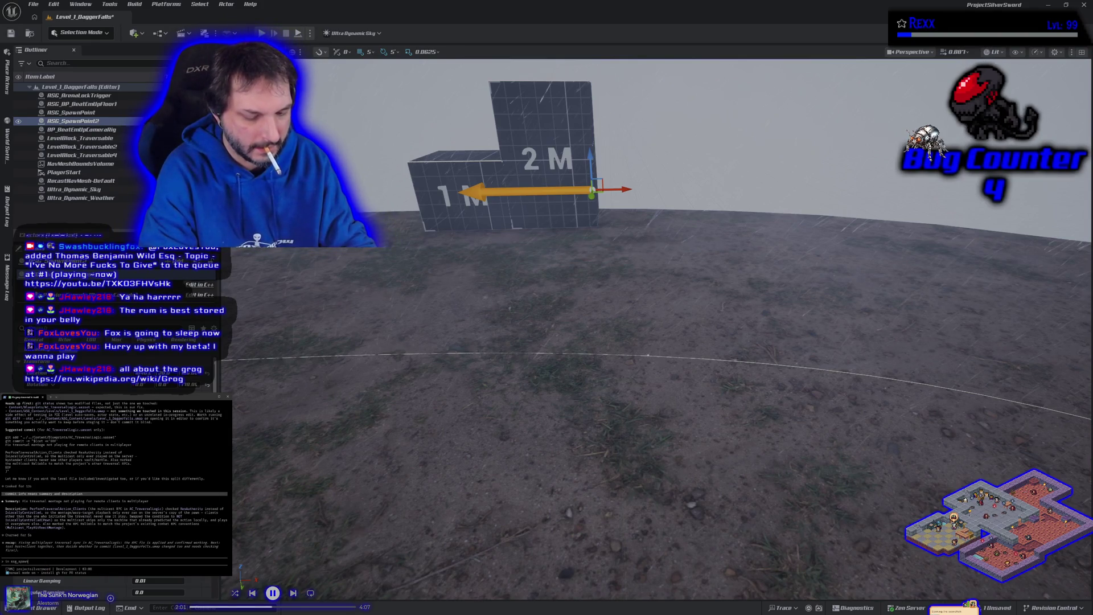
text(nt, if i click in editor)
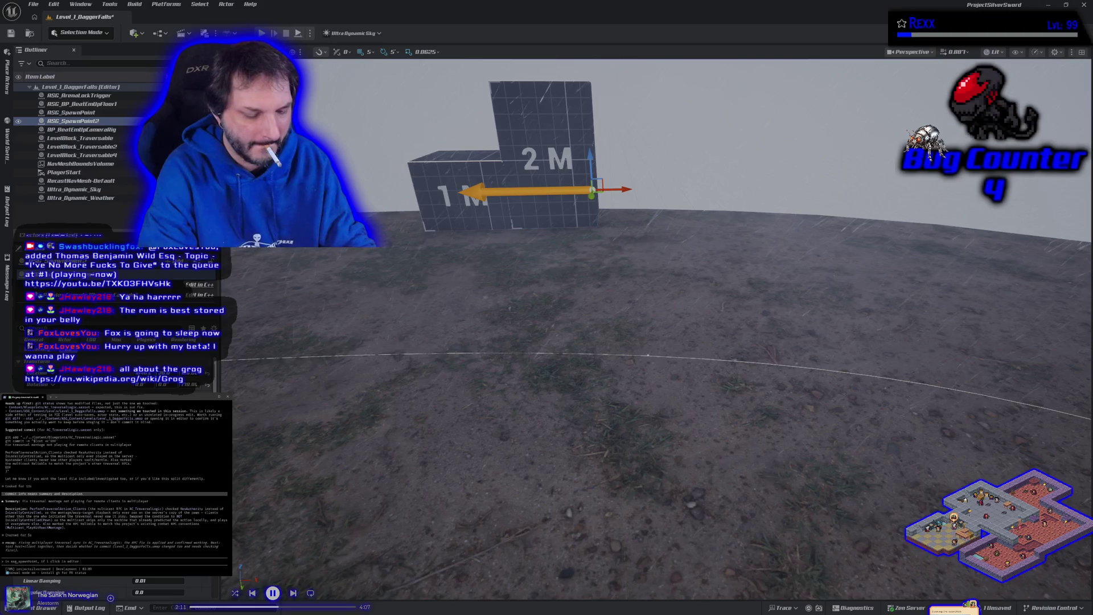
text(isible for preview capsule in the level details panel nothing happens)
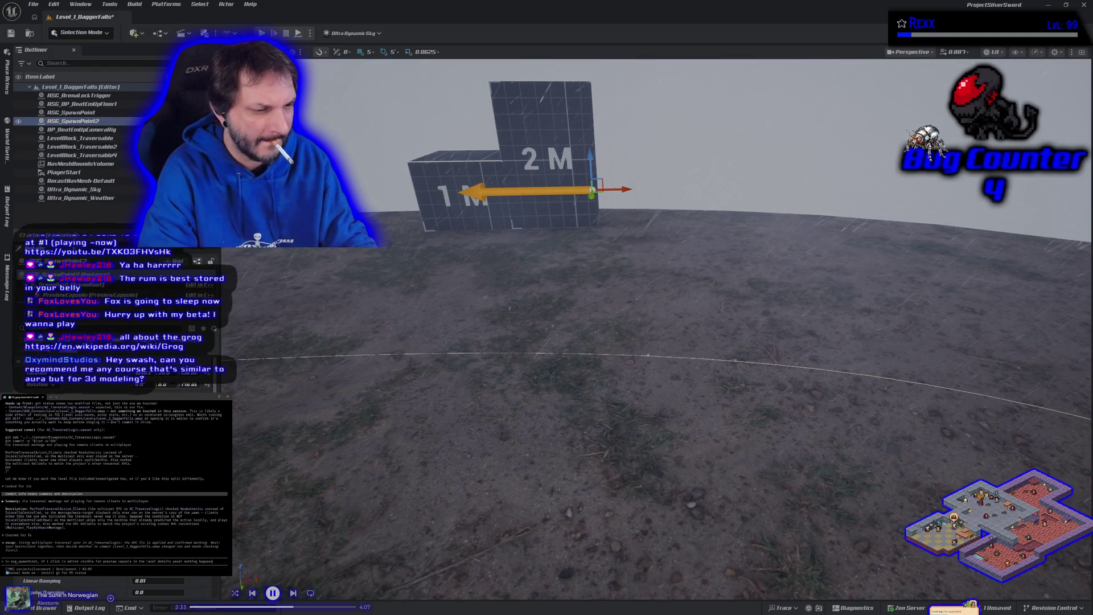
text( it stays t)
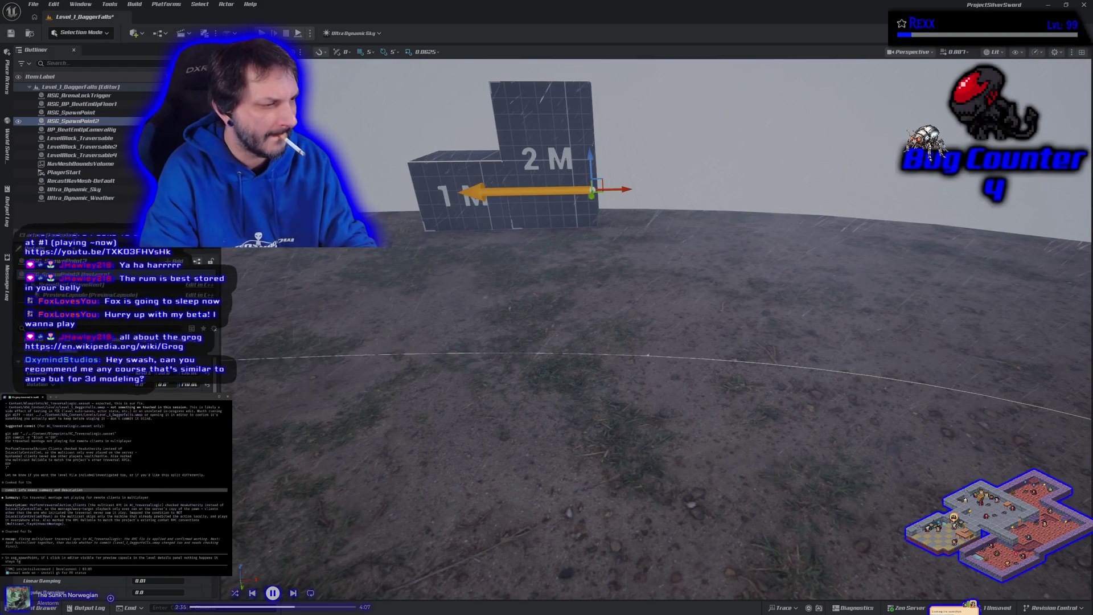
key(Return)
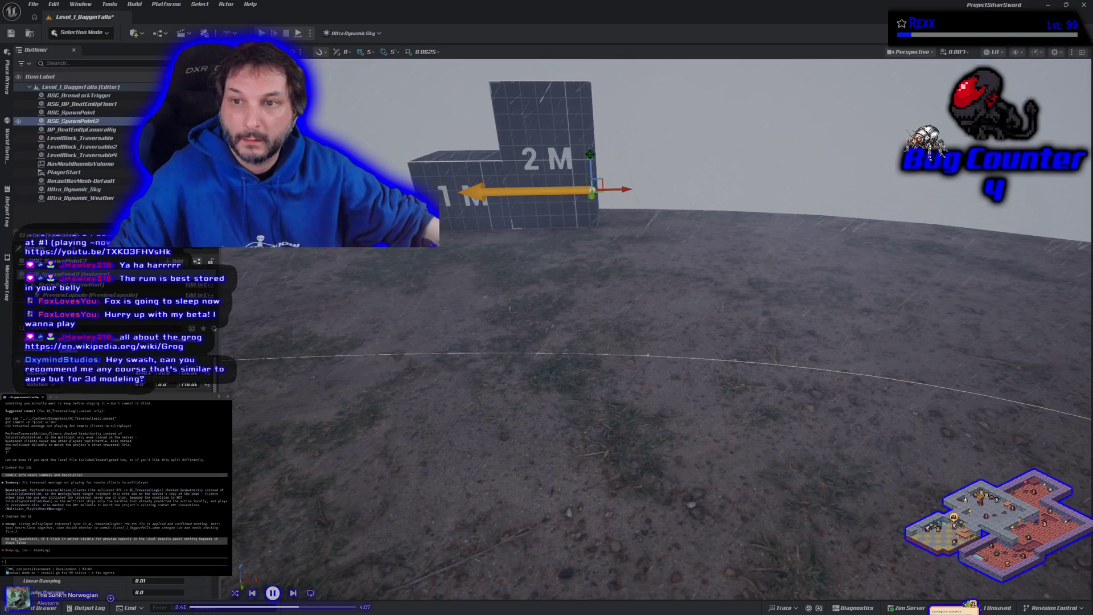
Step: Delete ASG_SpawnPoint2 from the level, save the level, and close the Unreal Editor
drag(590, 154, 589, 209)
key(Delete)
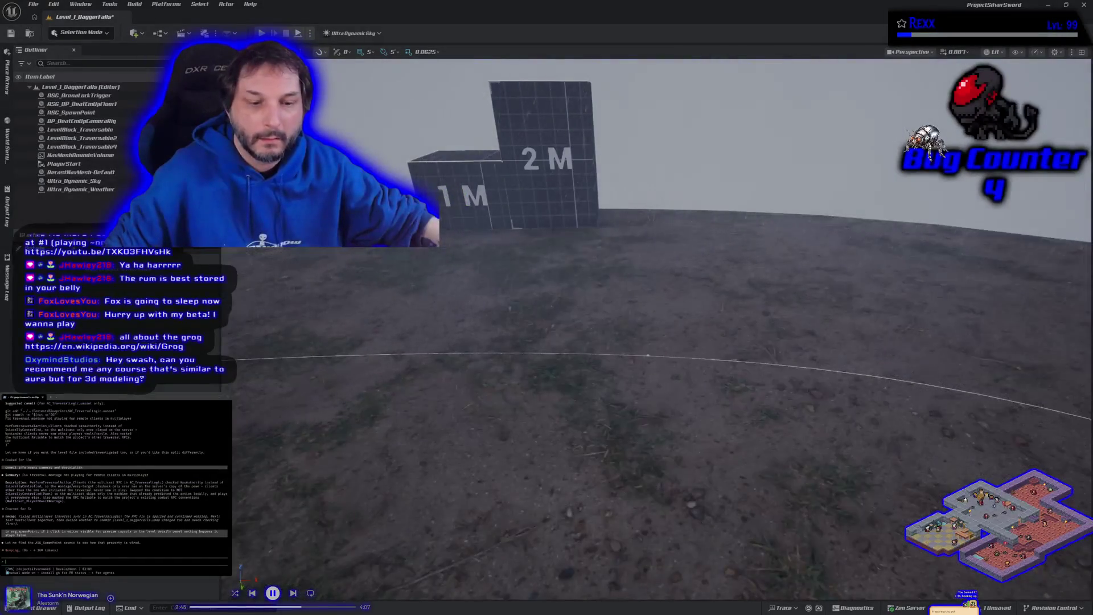
key(ctrl+z)
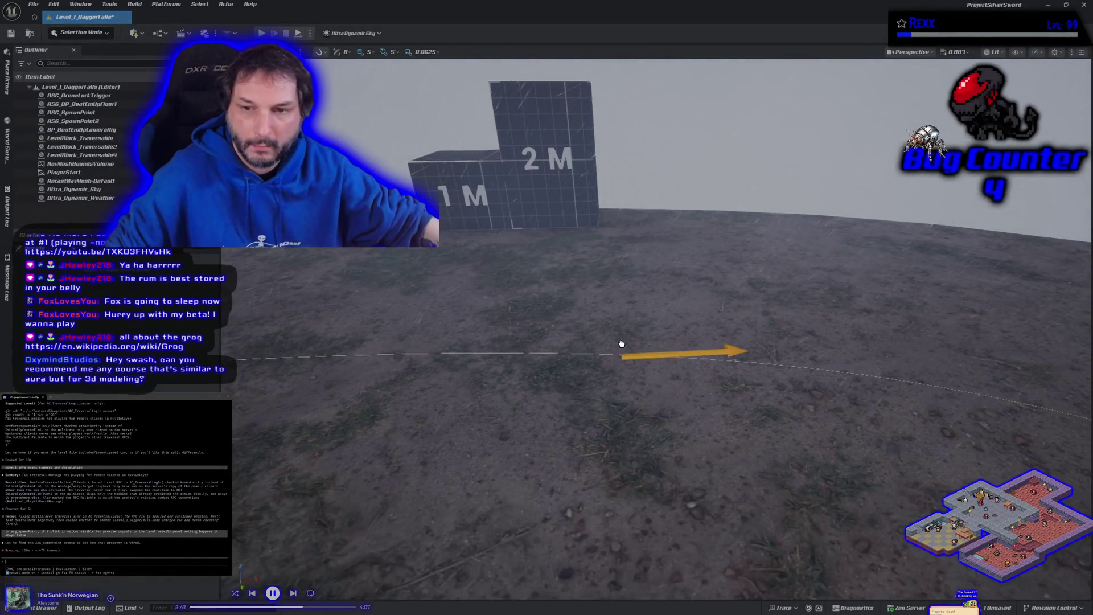
click(596, 305)
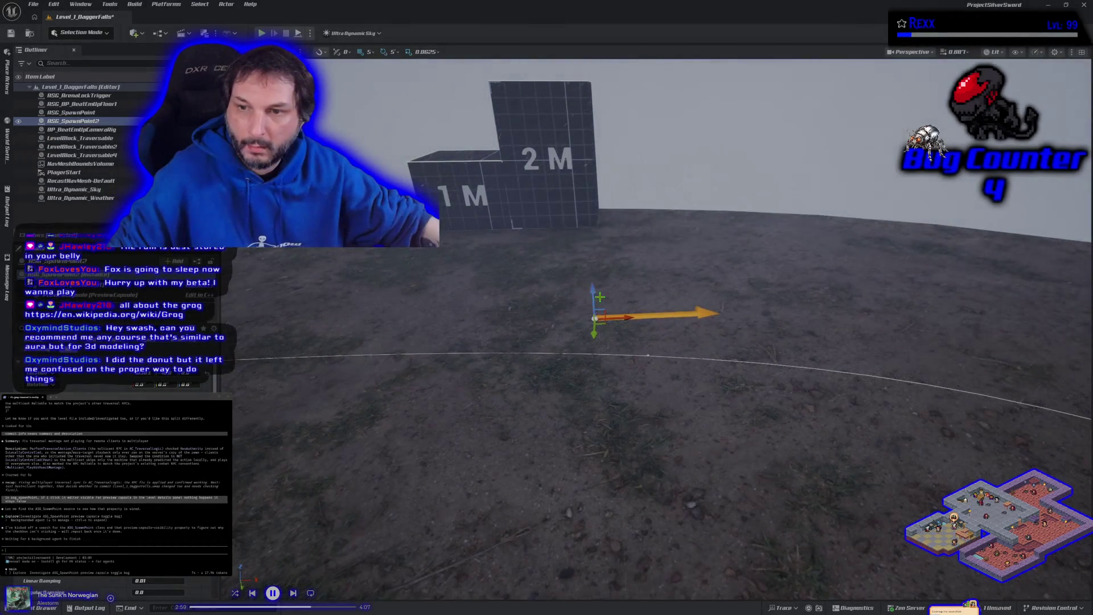
drag(593, 279, 591, 205)
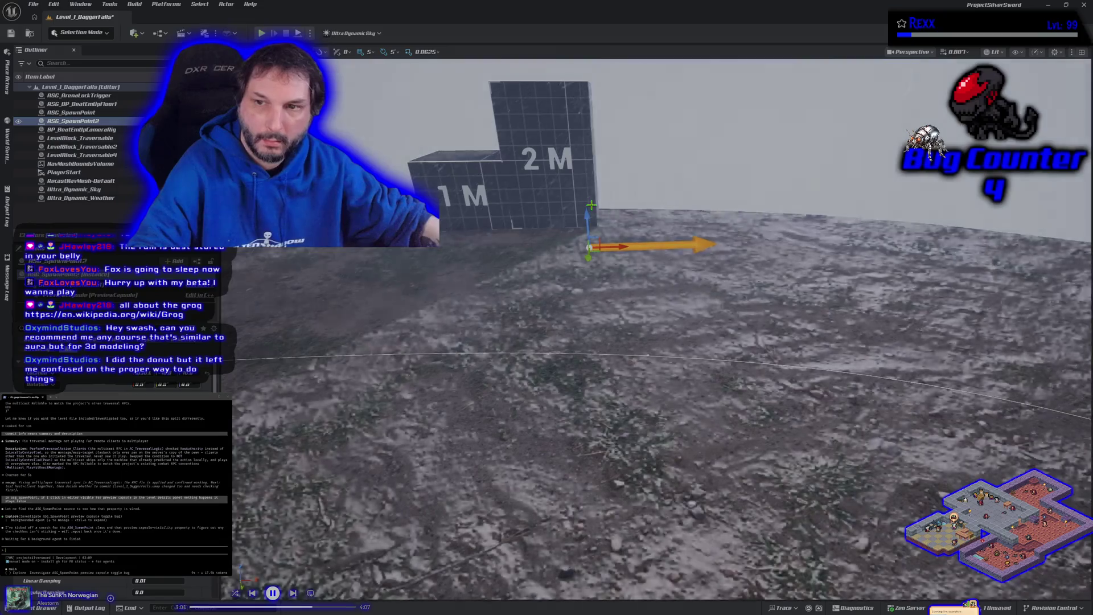
key(Delete)
key(ctrl+s)
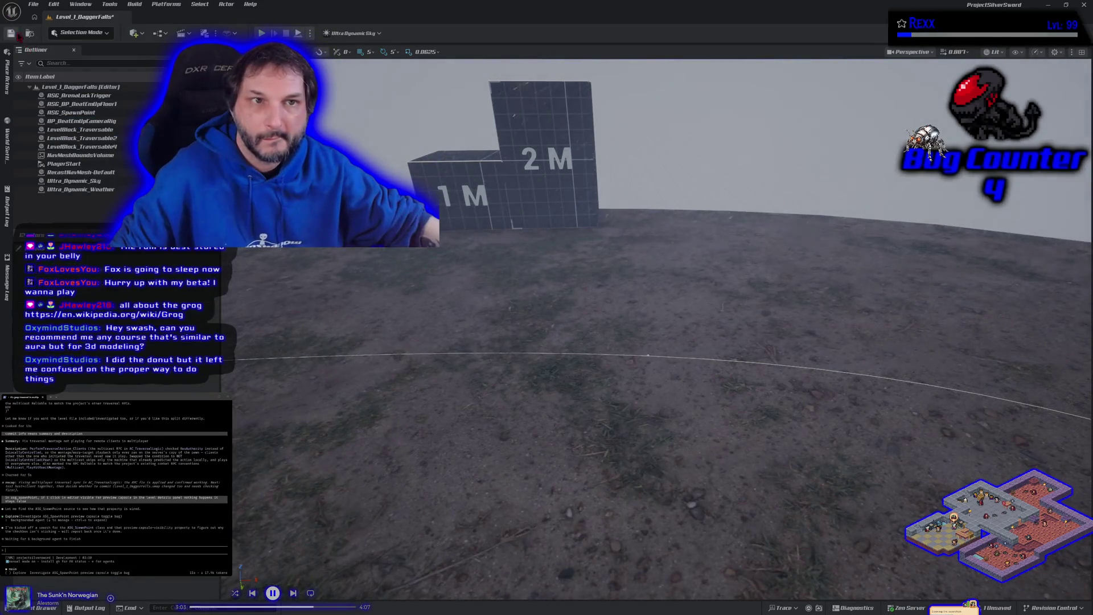
click(1083, 6)
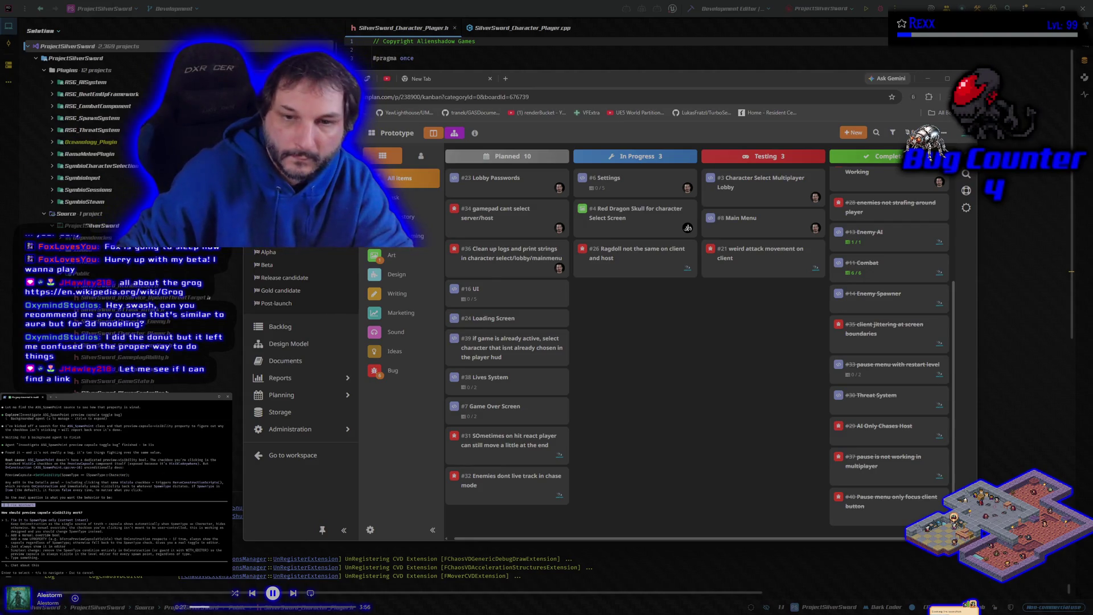
Step: Bring the Rider window showing SilverSword_Character_Player.h in front of the HacknPlan board
click(871, 11)
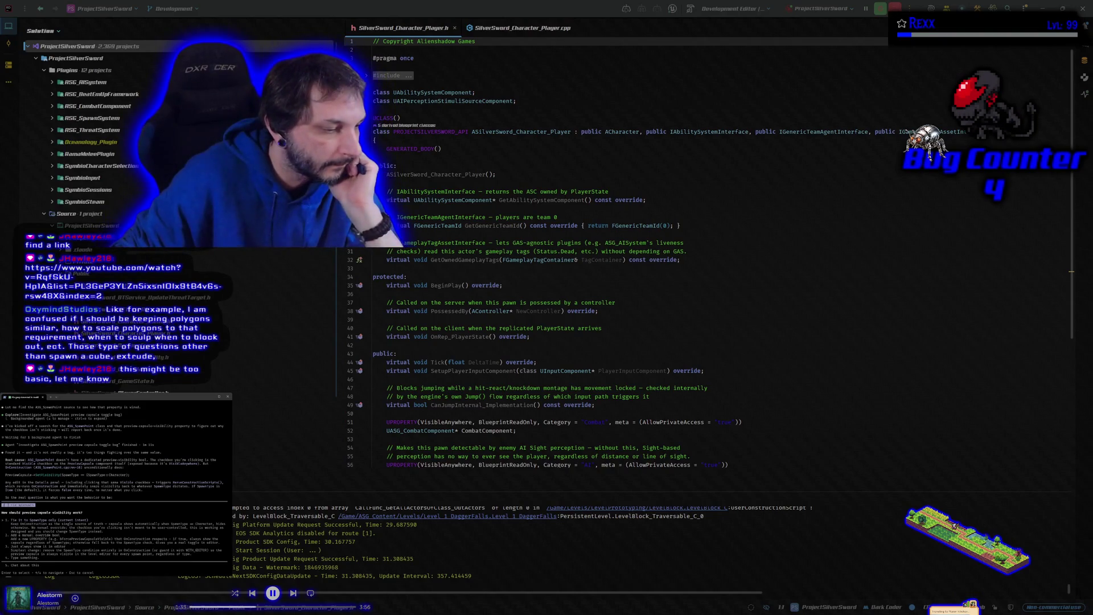
Step: Switch back to the Unreal Editor level with Alt+Tab
key(alt+Tab)
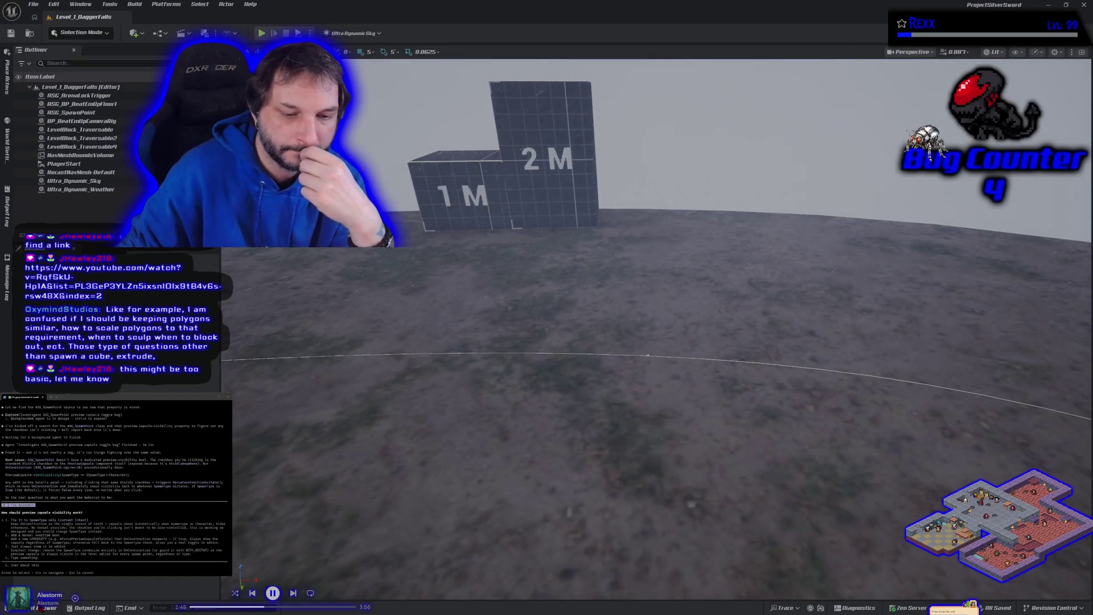
Step: Place a new spawn point before the 1M and 2M climb blocks, raise it, and turn it 180 degrees
click(34, 607)
drag(319, 512, 554, 307)
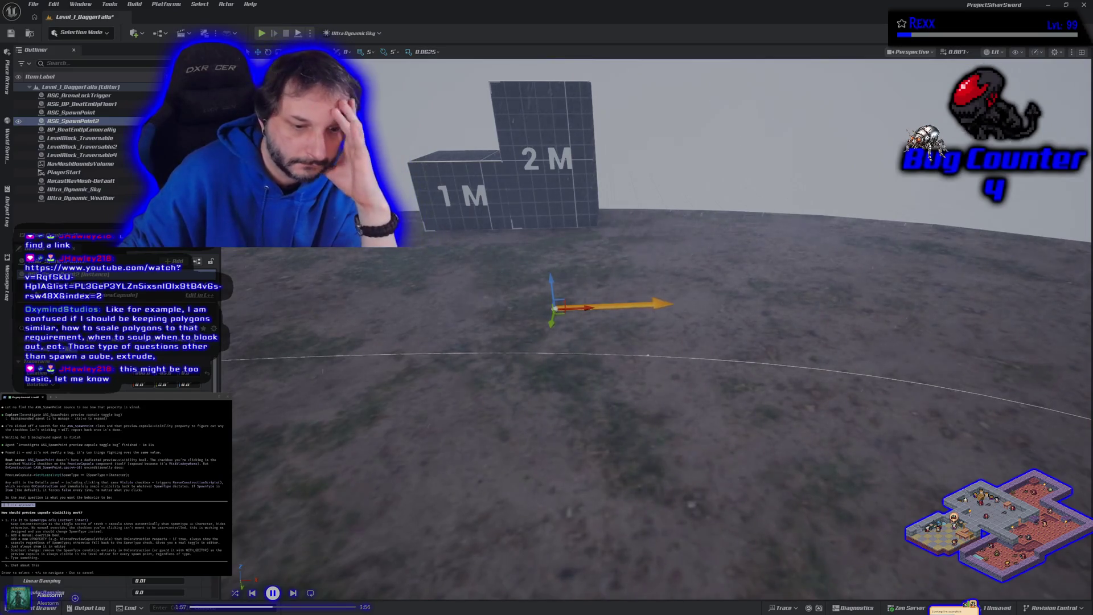
scroll(114, 570, down, 5)
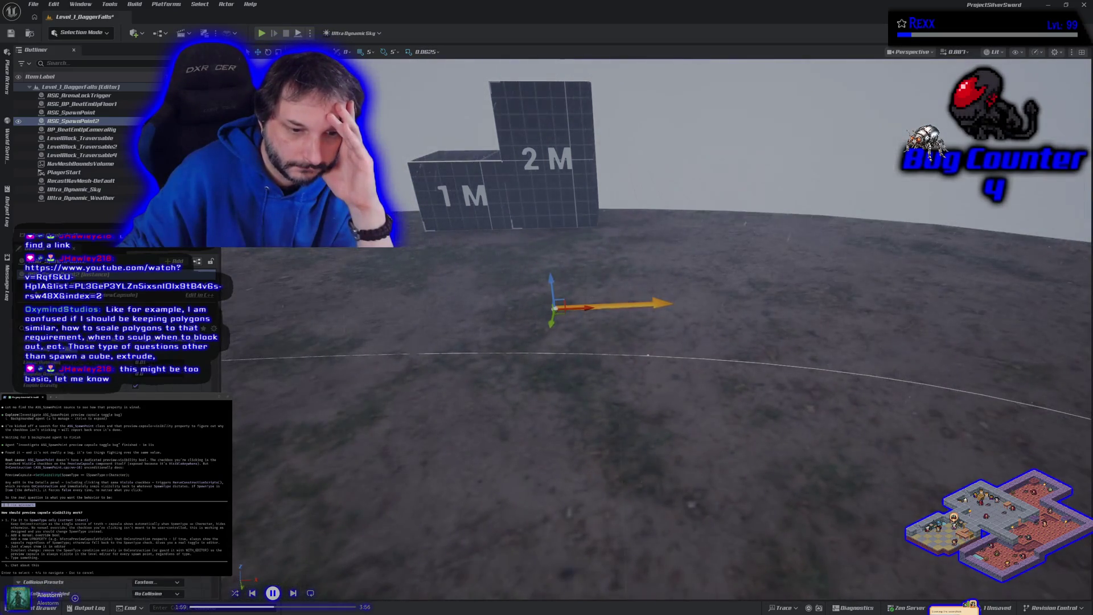
scroll(114, 484, down, 3)
scroll(114, 490, down, 5)
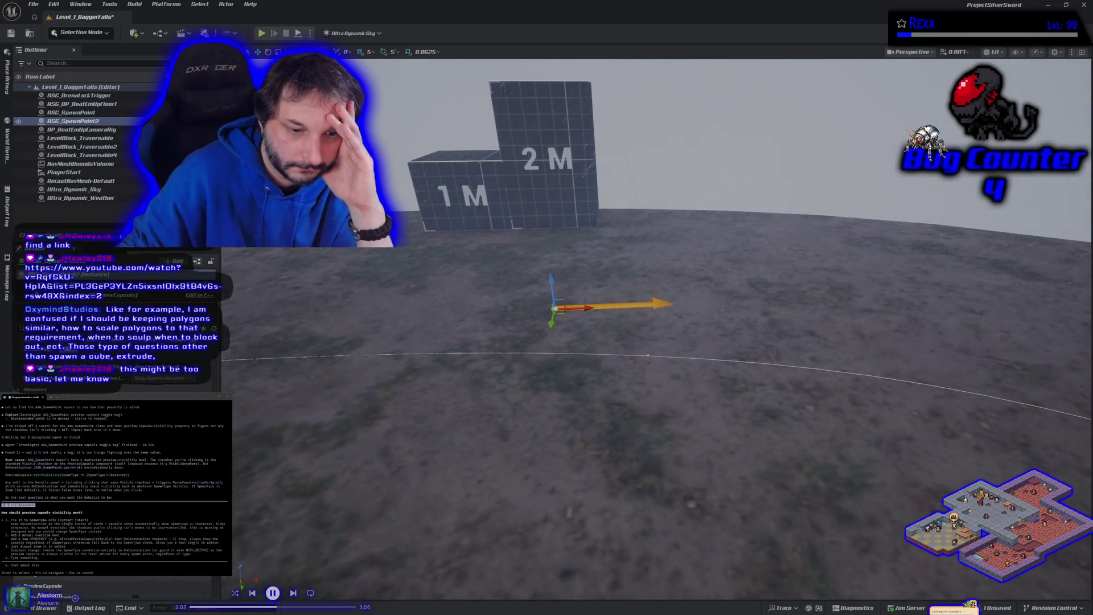
scroll(114, 490, down, 3)
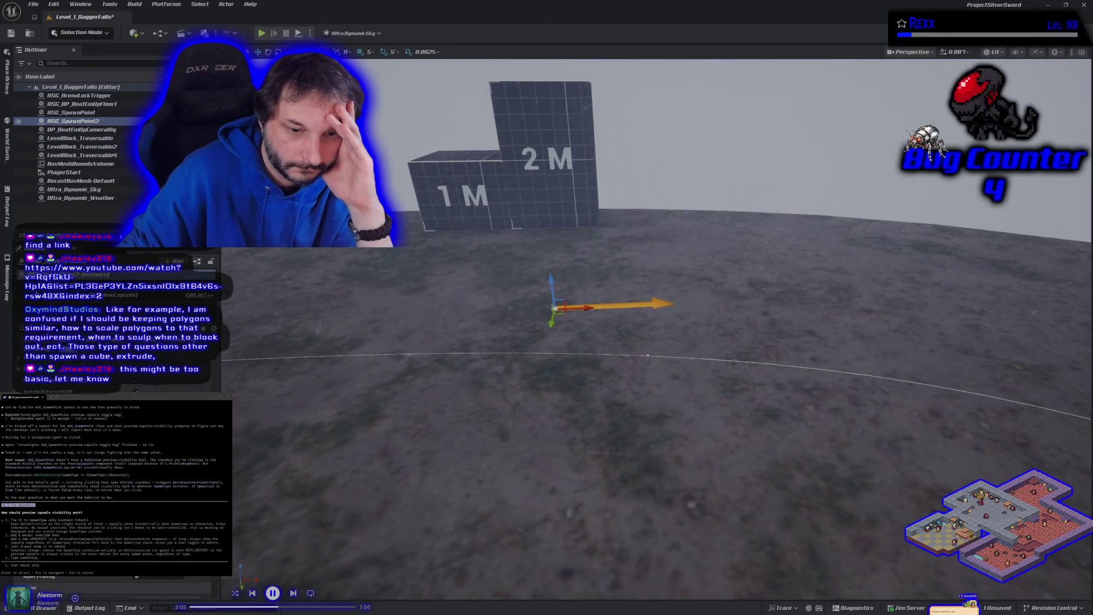
scroll(113, 490, up, 2)
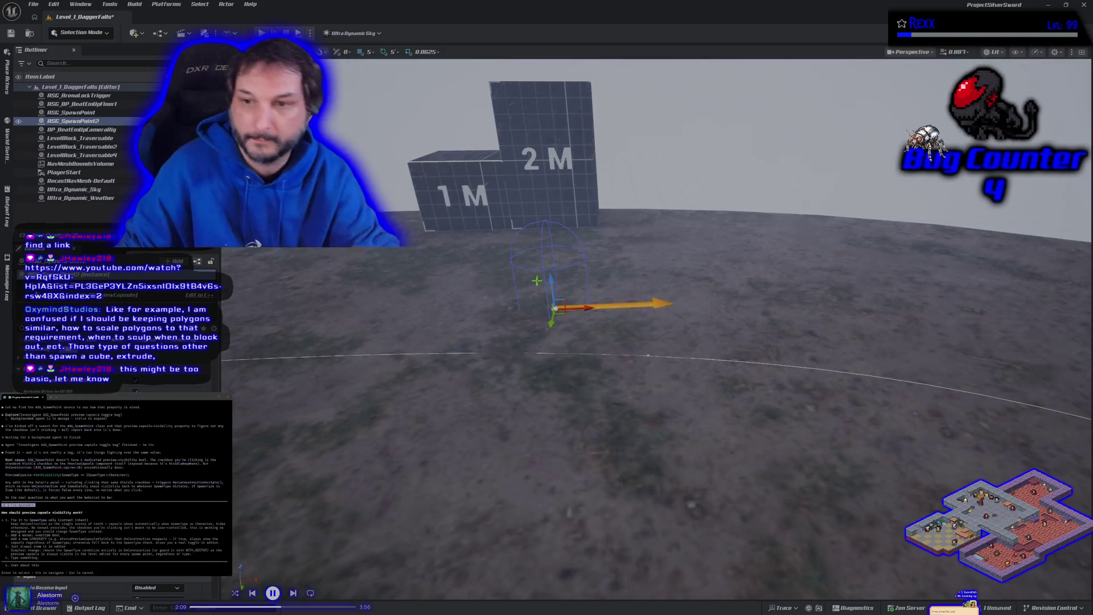
drag(551, 278, 551, 182)
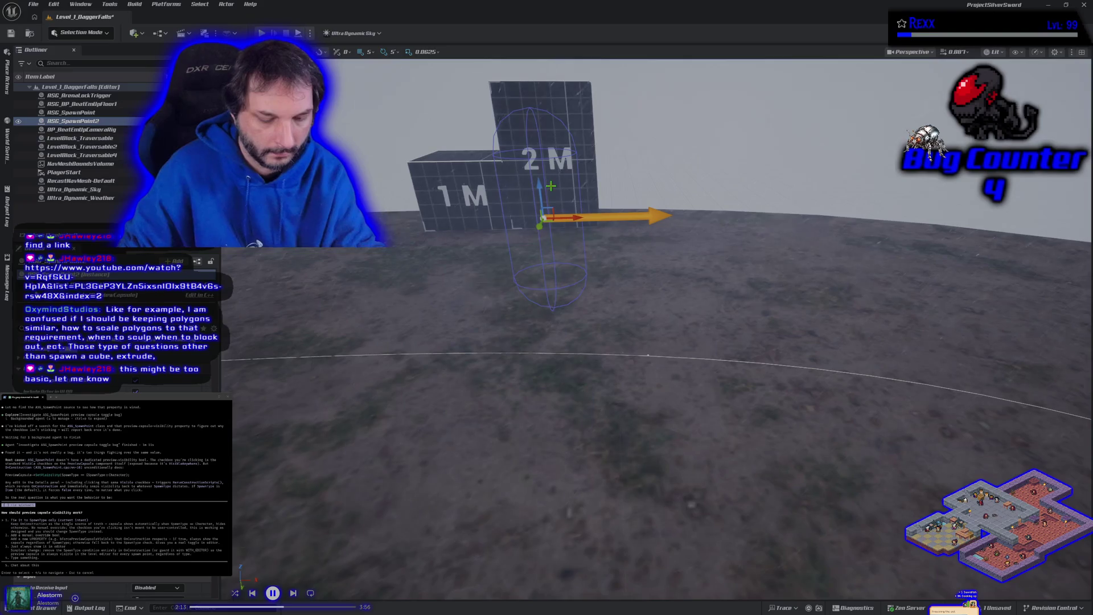
drag(576, 224, 594, 217)
key(w)
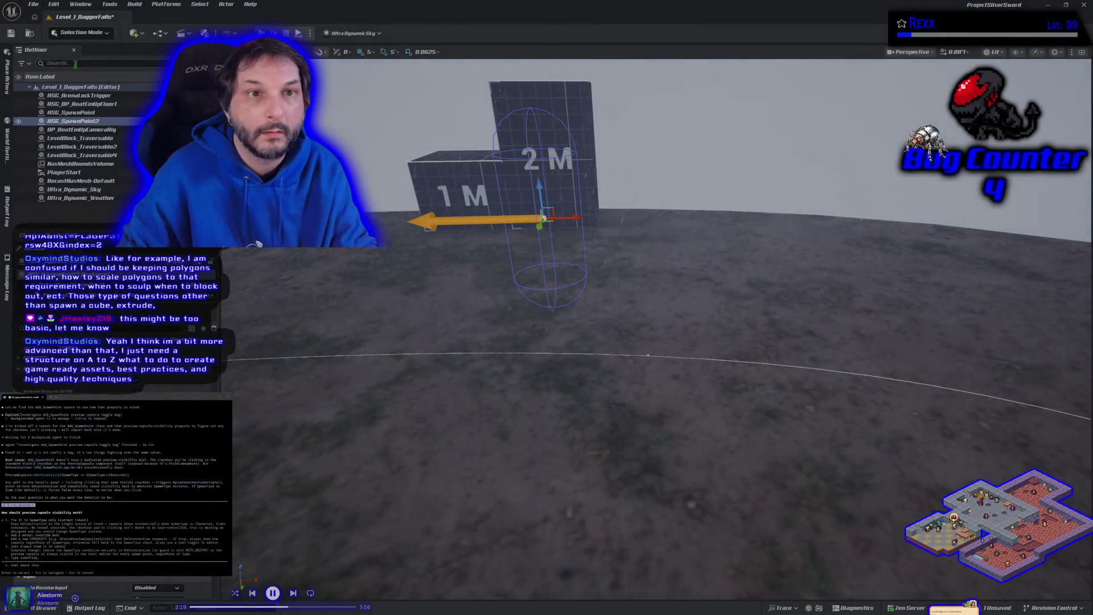
Step: Save the level, filter the Details actor picker by 'n' and close it, then save again
click(11, 33)
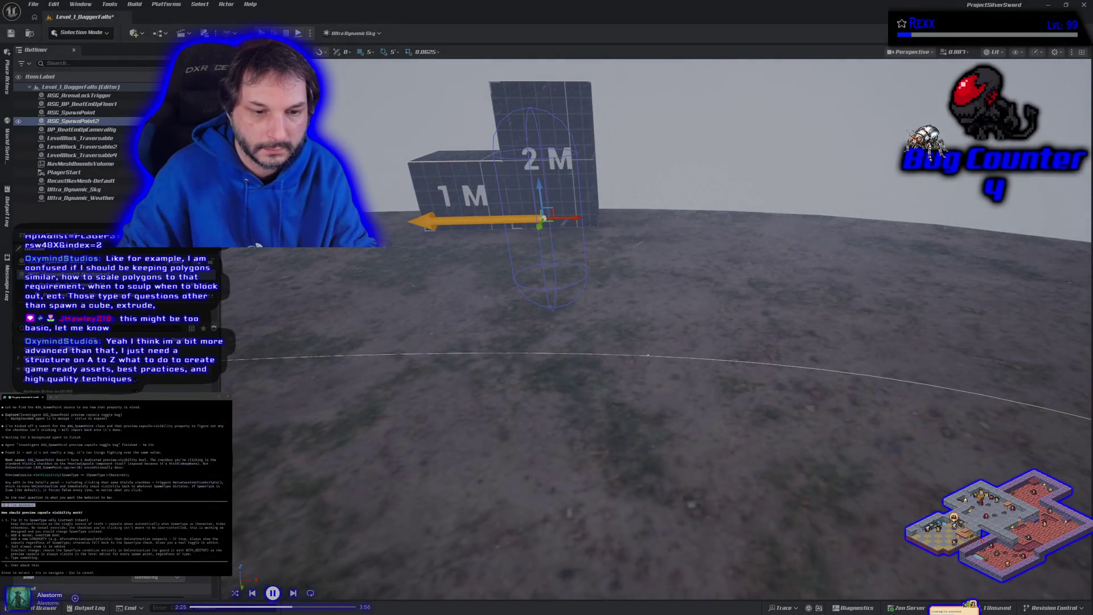
click(257, 246)
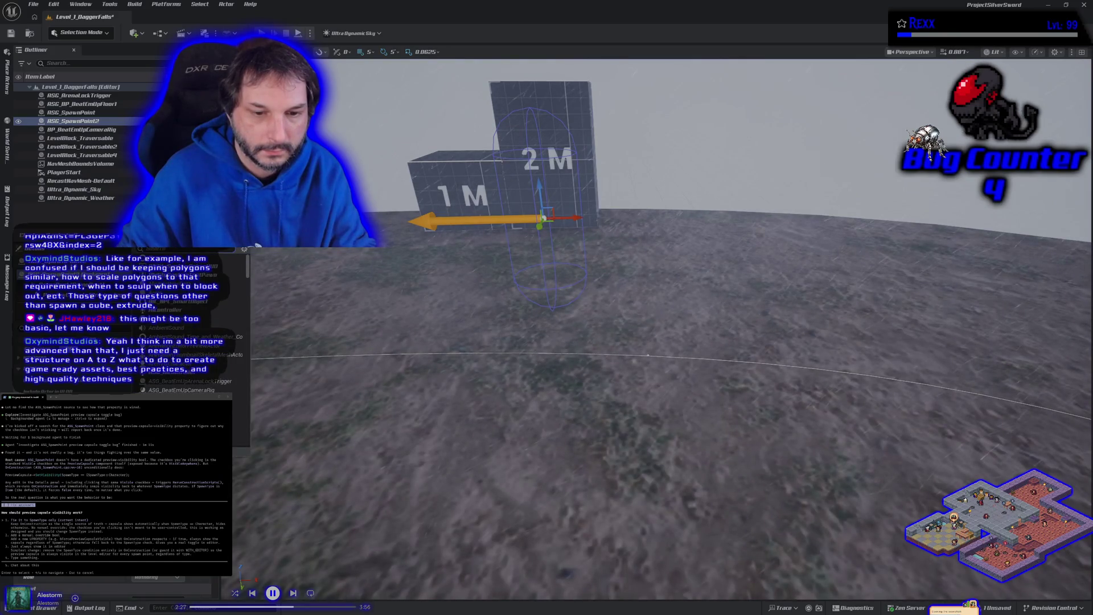
text(en)
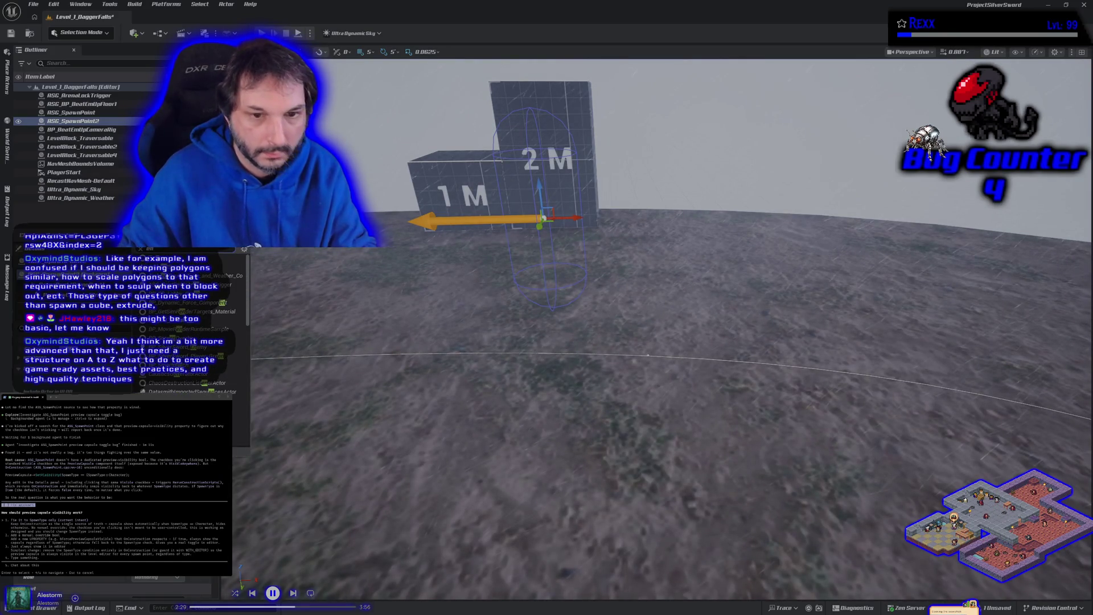
key(Return)
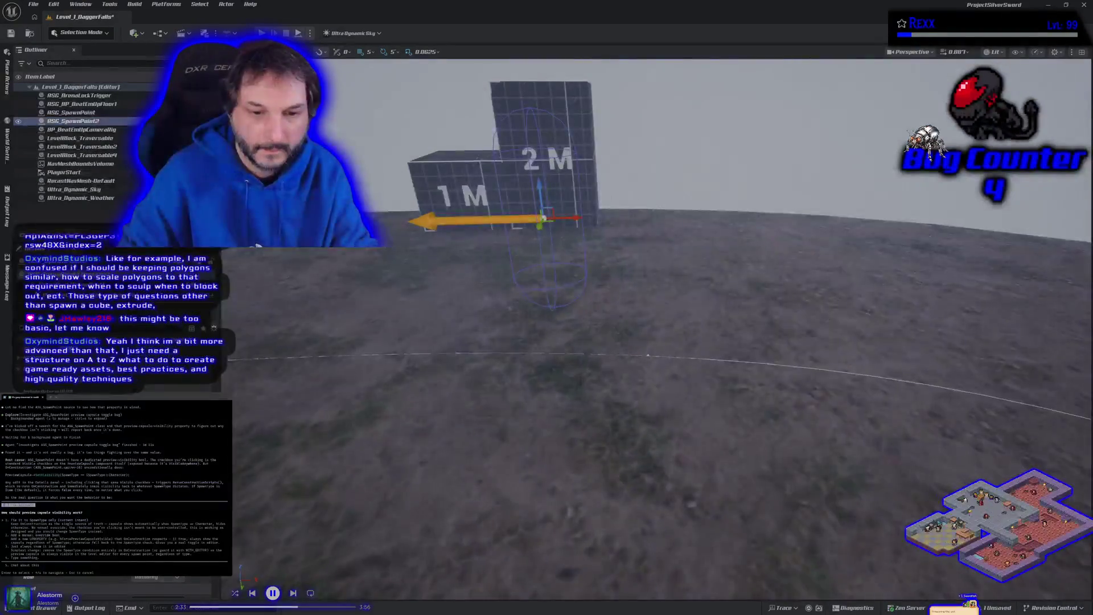
key(ctrl+s)
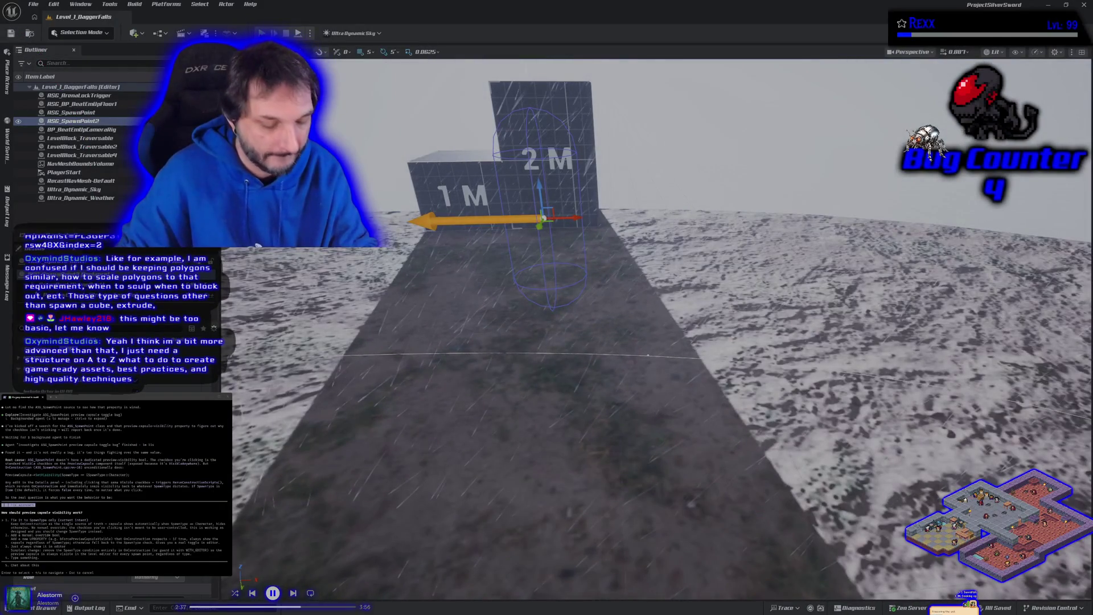
Step: Run a first play test of the level and stop it
click(262, 32)
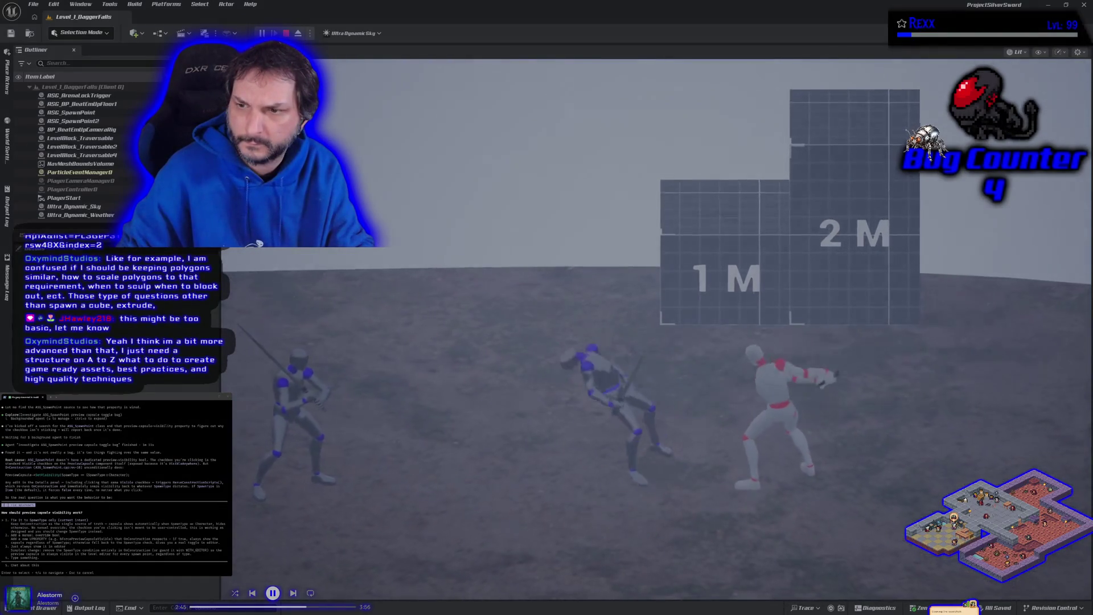
key(Escape)
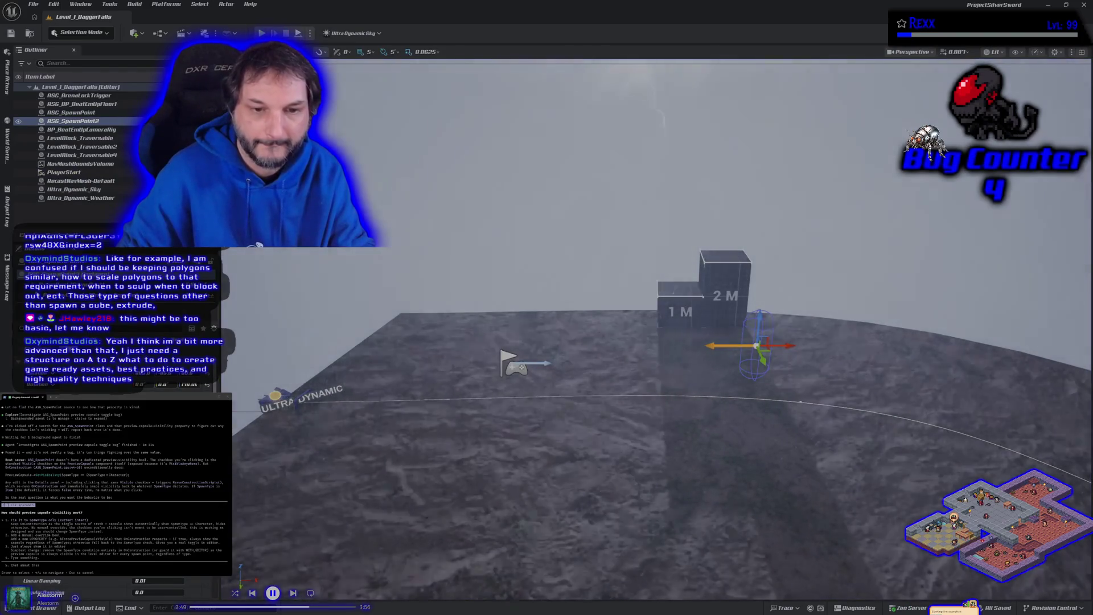
scroll(114, 584, down, 10)
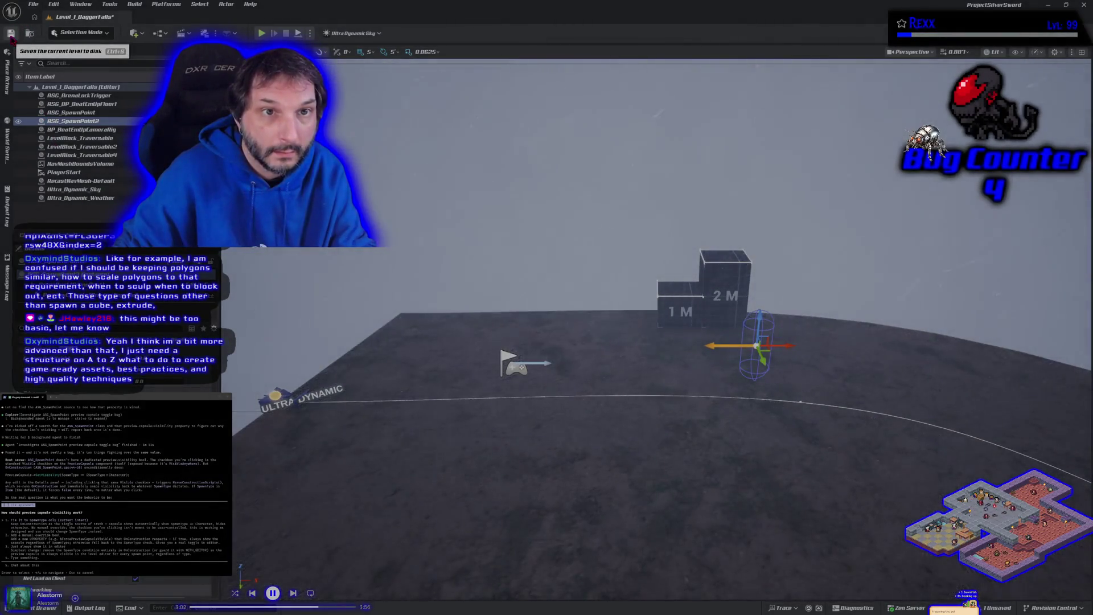
Step: Save the level, then run and stop a second play test with Alt+P
click(11, 34)
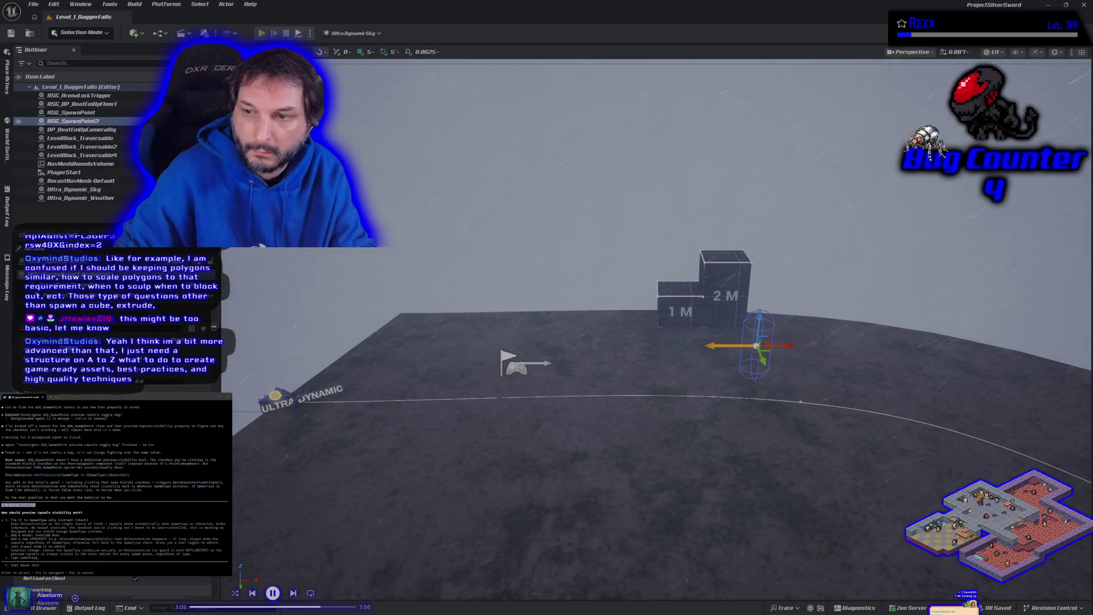
key(alt+p)
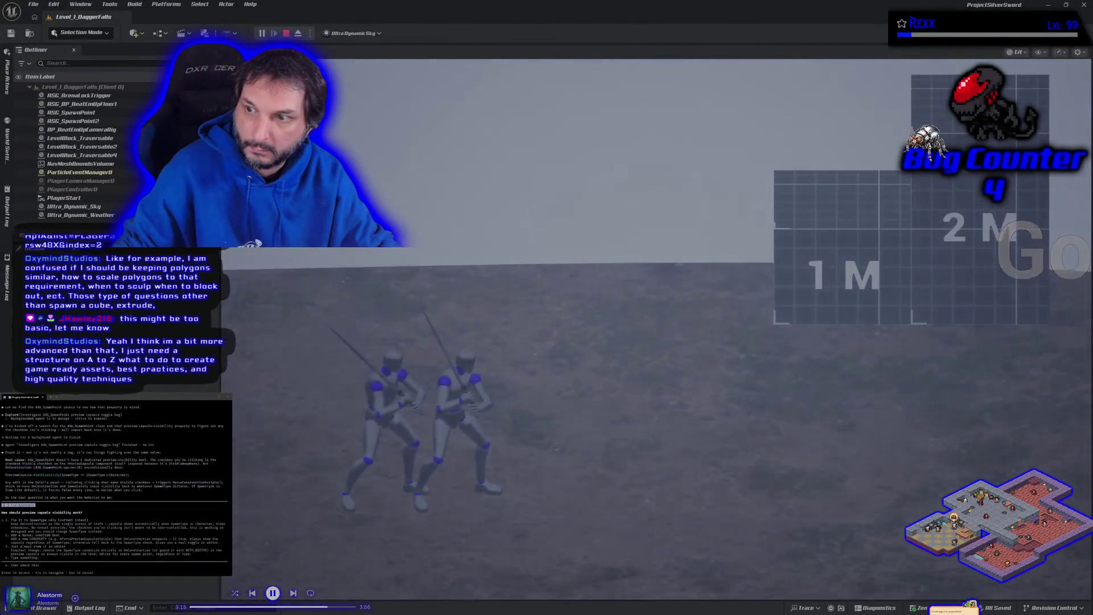
key(Escape)
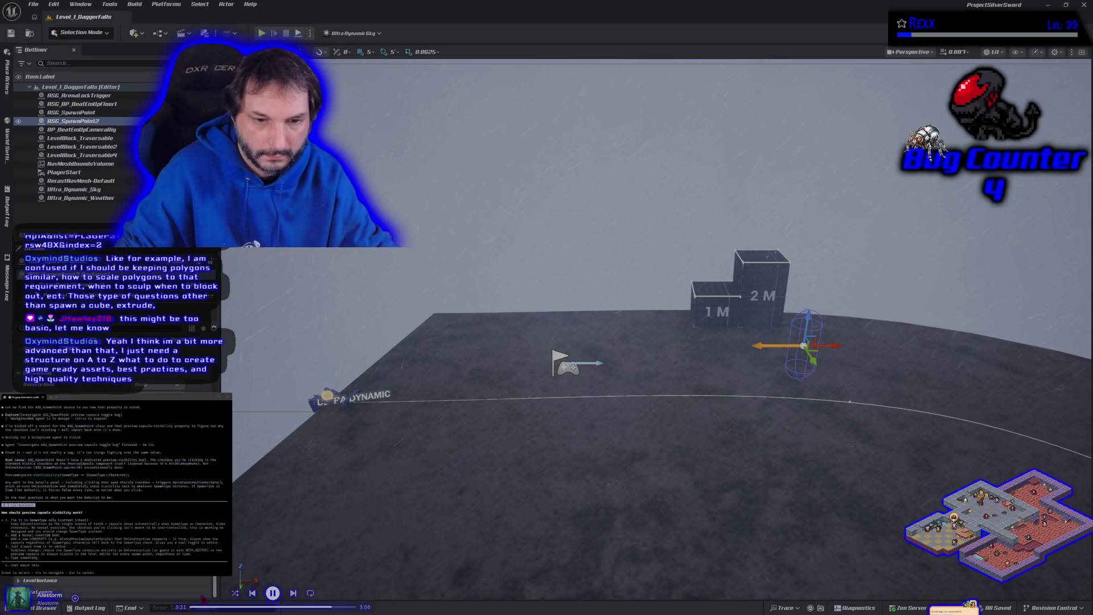
Step: Shift the view around the climb blocks, widen the Outliner/Details panel, save, and start Play In Editor
scroll(202, 597, up, 3)
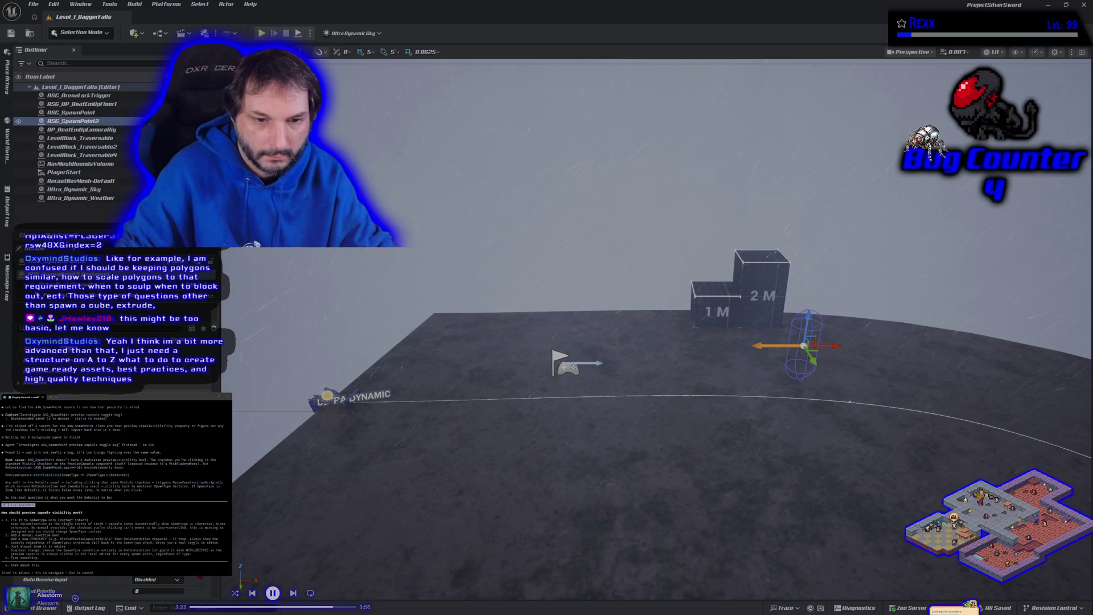
scroll(202, 592, up, 3)
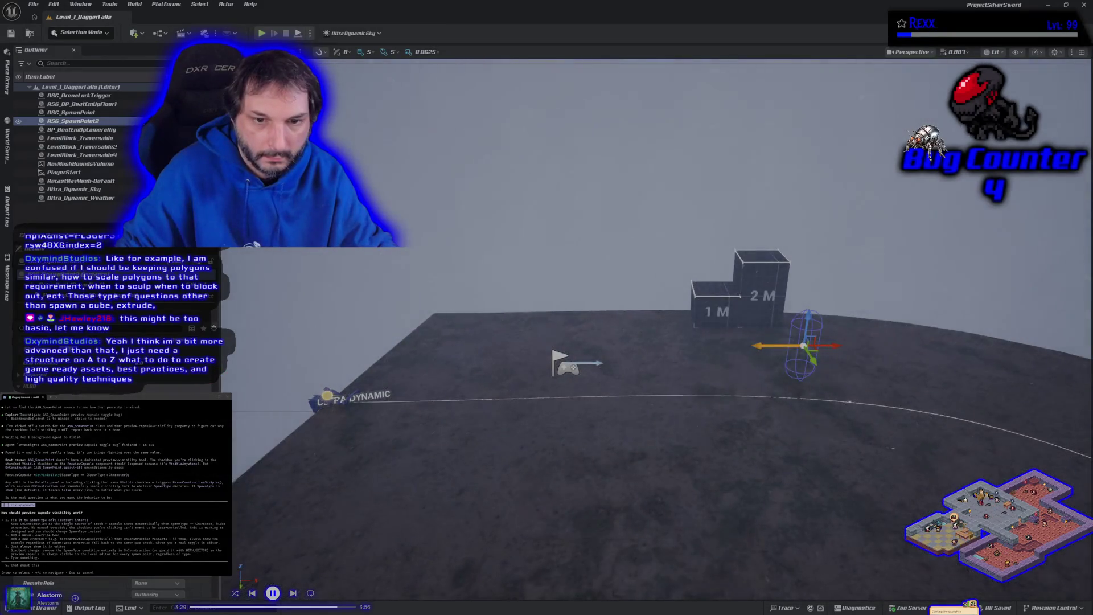
key(d)
mouse_move(233, 388)
mouse_down()
mouse_move(347, 390)
mouse_move(314, 391)
mouse_up()
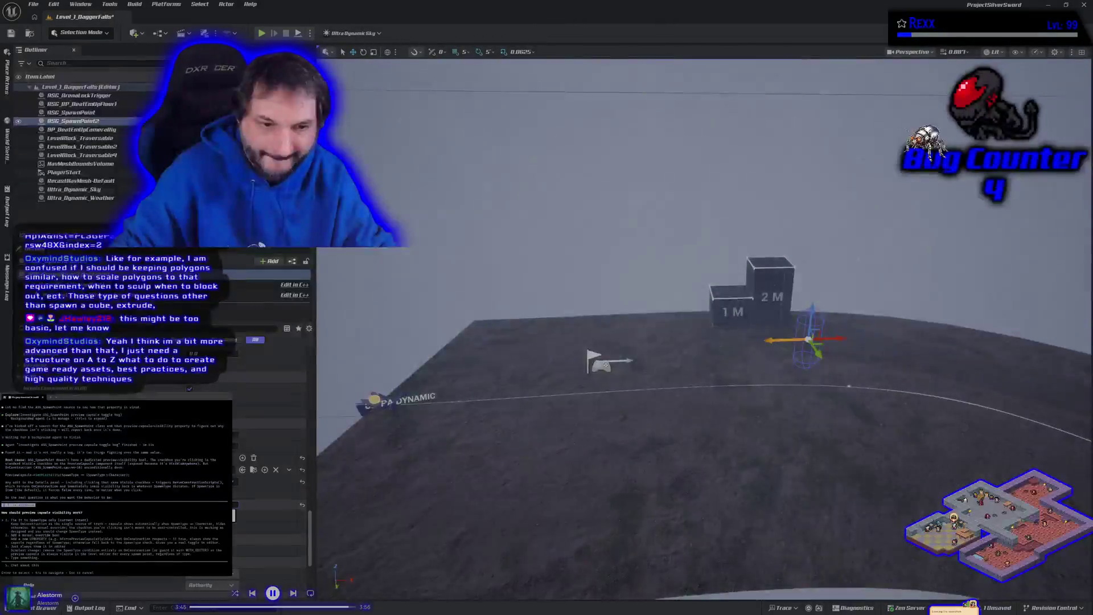
key(ctrl+s)
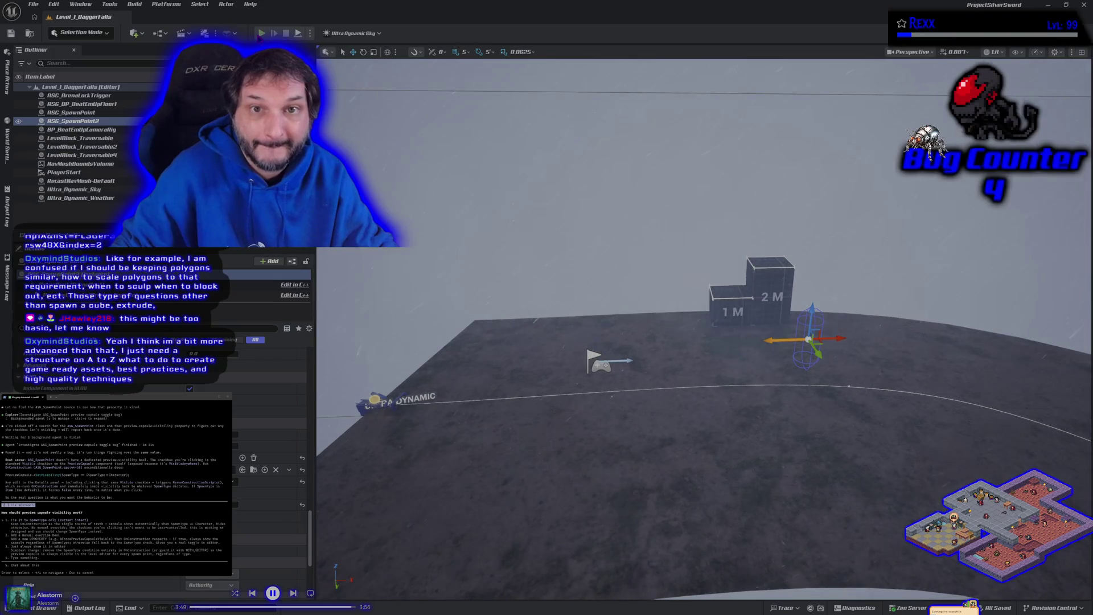
key(alt+p)
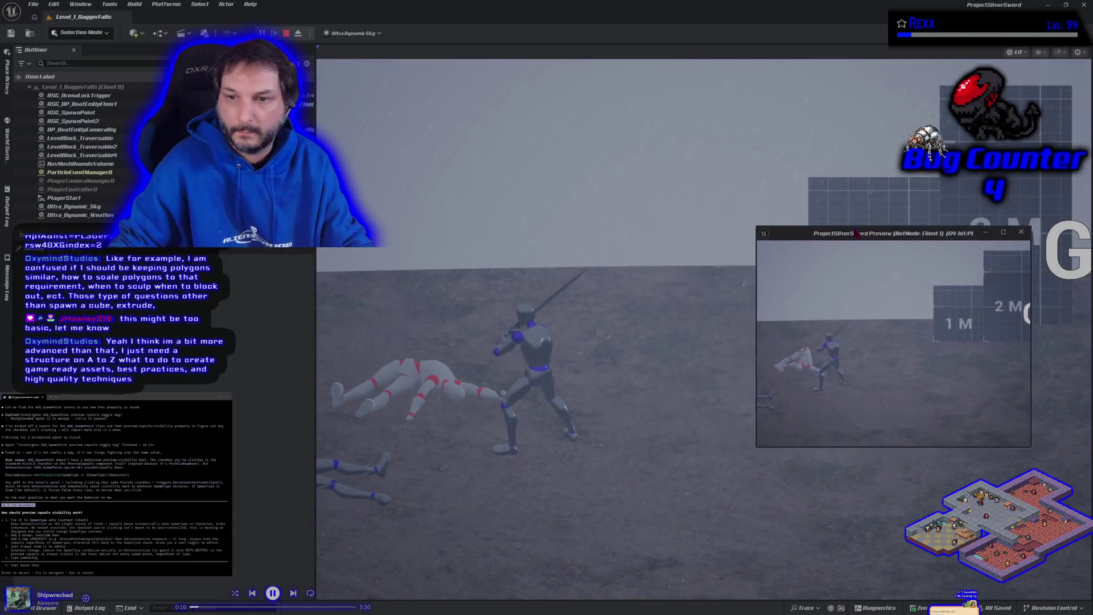
Step: Move the Client 1 preview window aside, then stop the play session with Esc
drag(857, 234, 797, 221)
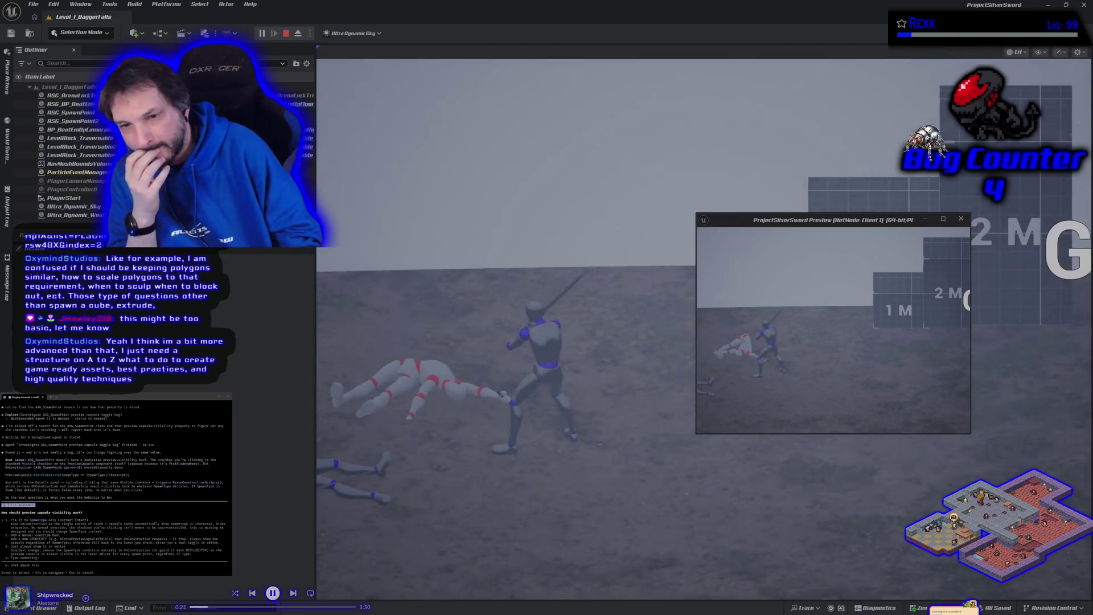
key(Escape)
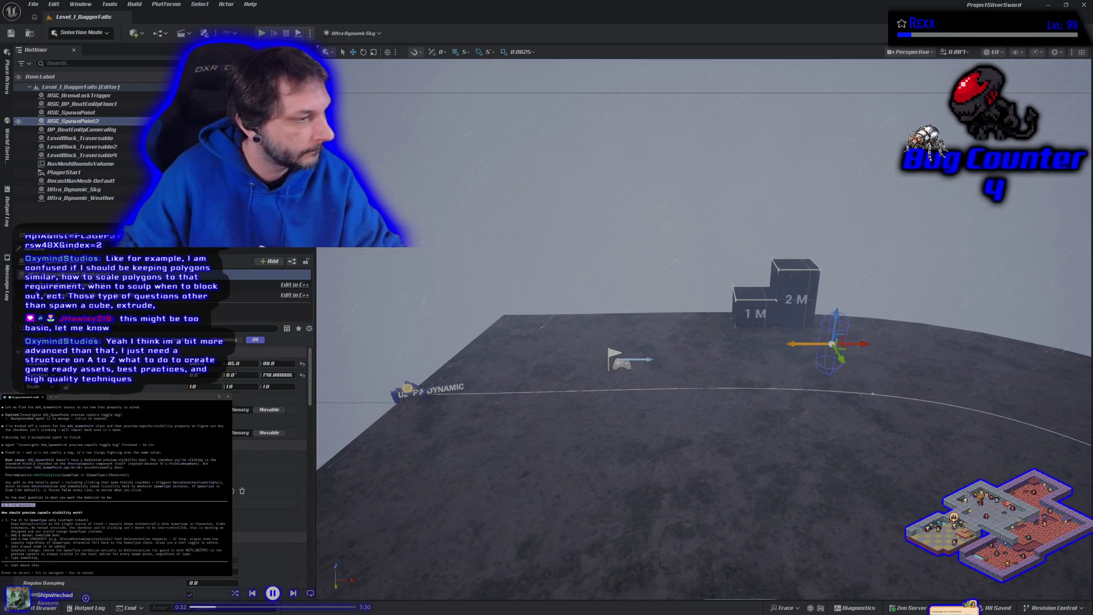
Step: Decline the capsule visibility question and launch Claude Code from the project folder in a new PowerShell tab
key(Escape)
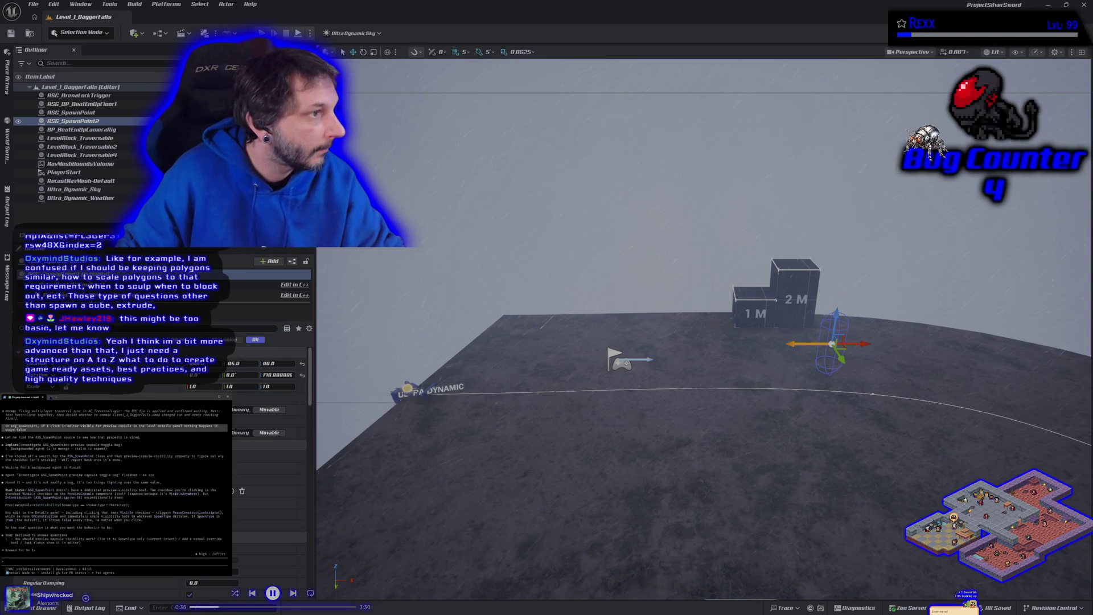
key(ctrl+shift+t)
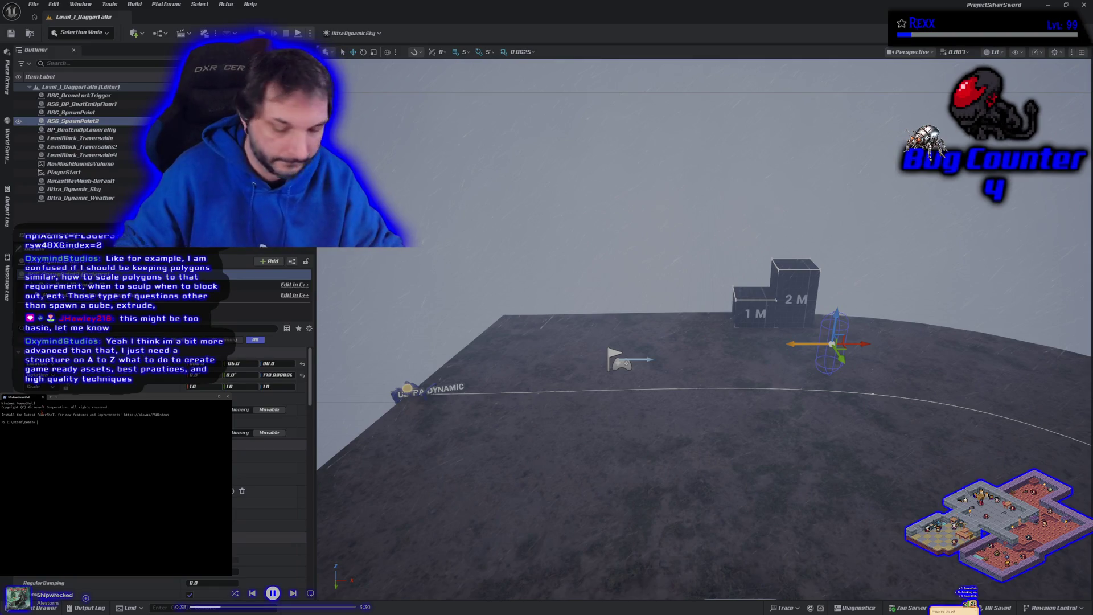
key(Return)
key(Up)
key(Return)
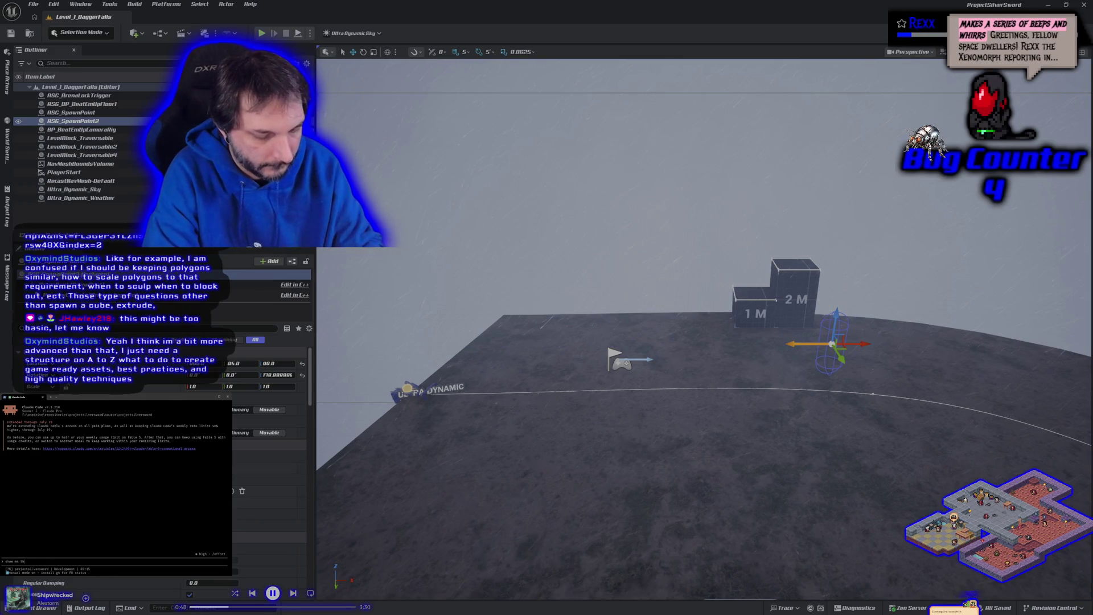
Step: Ask Claude for the todo list, clarify 'these were supposed to be a todo lis', and type 'start on the HUD'
text(st)
key(Return)
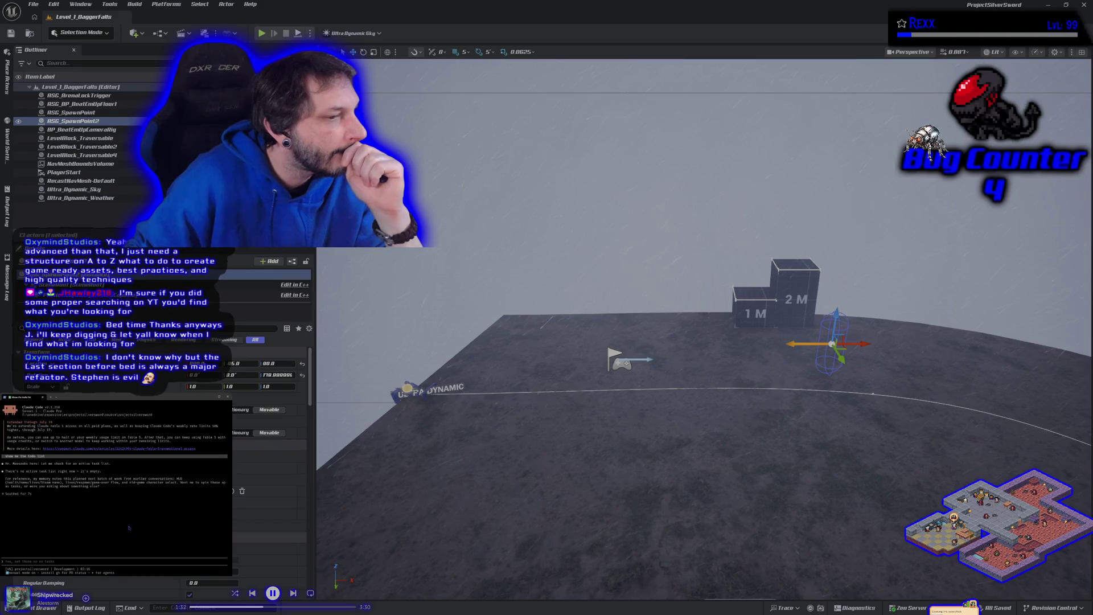
text(thes)
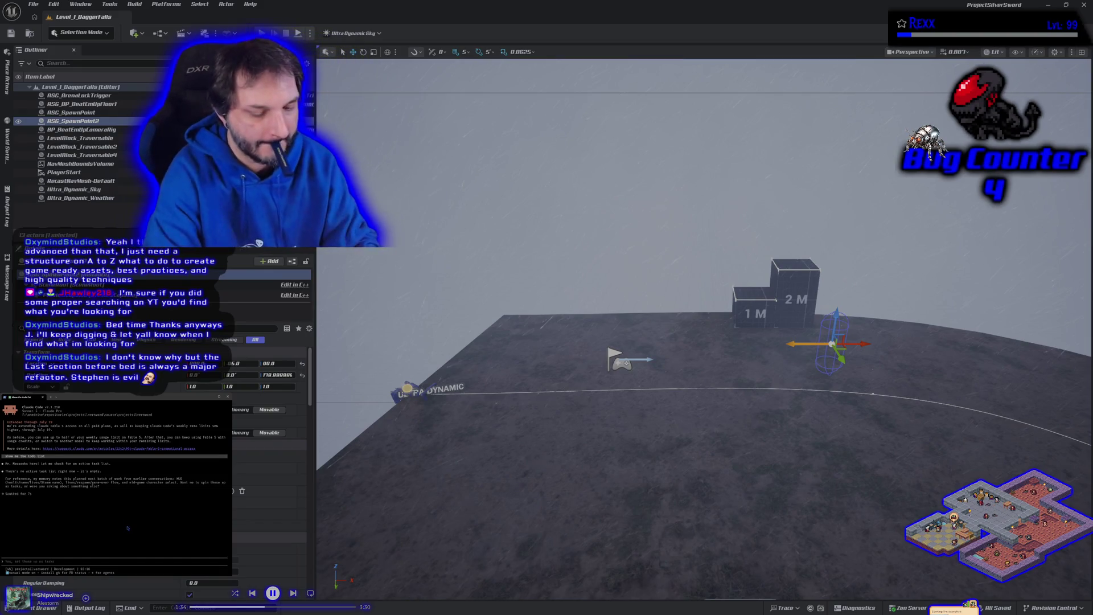
text(e were supp)
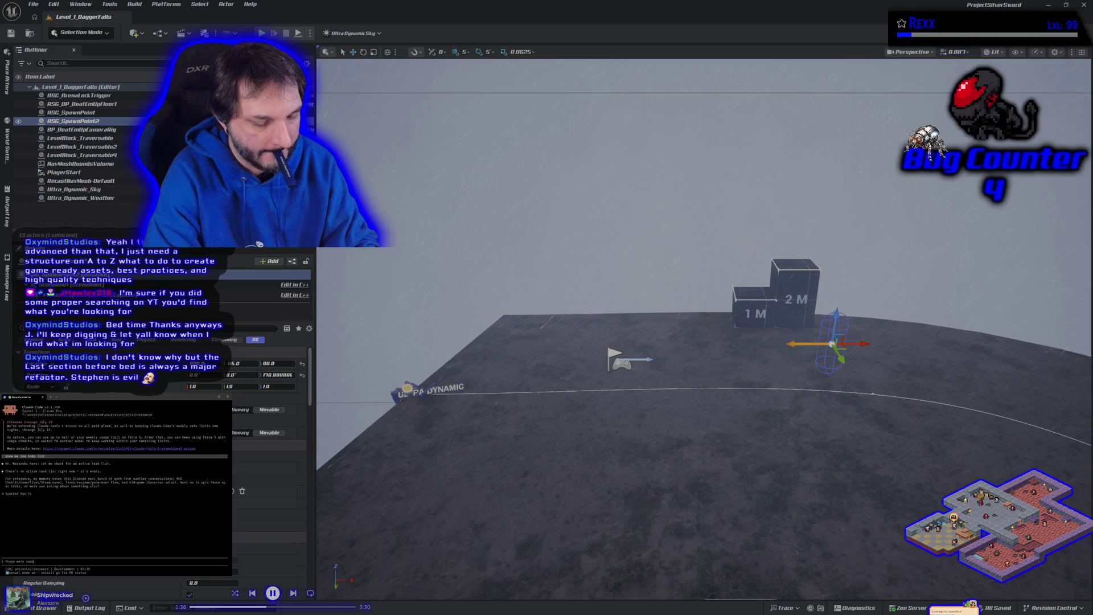
text(osed to be a todo list)
key(Return)
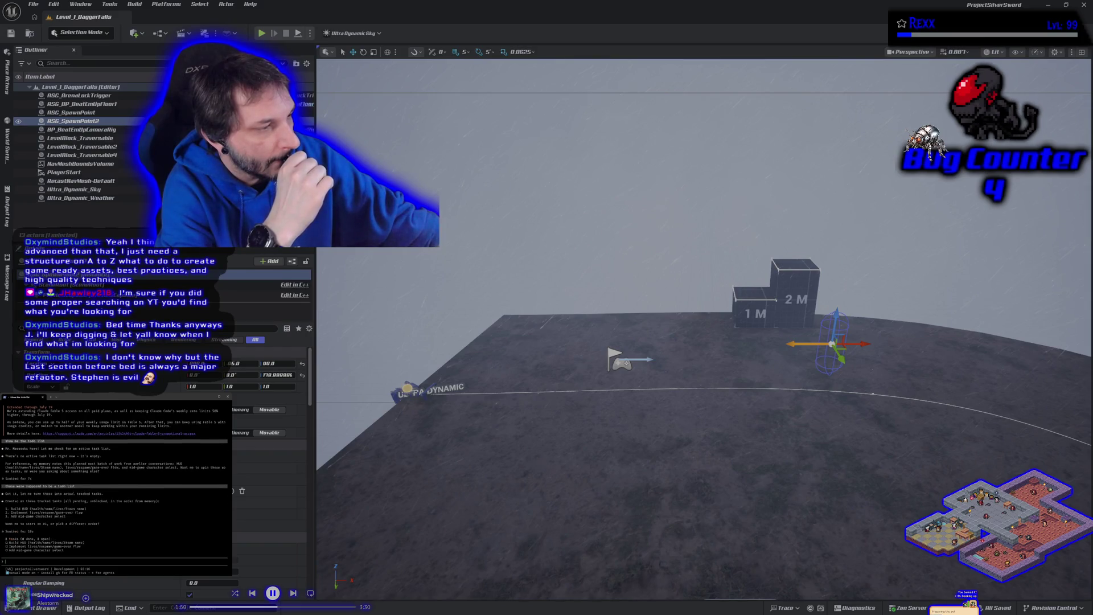
text(start on the HUD)
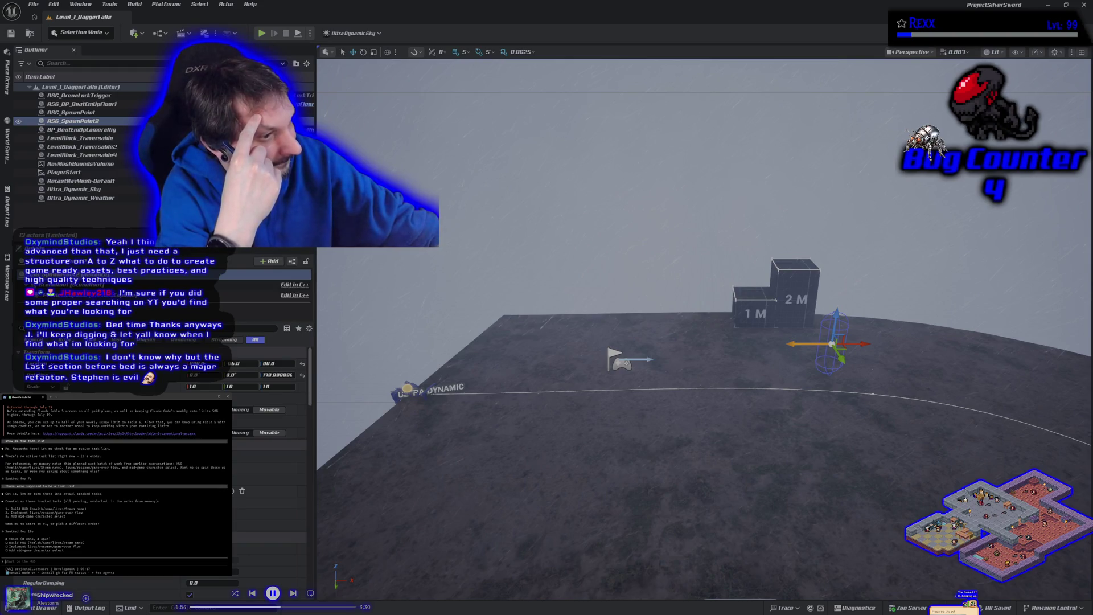
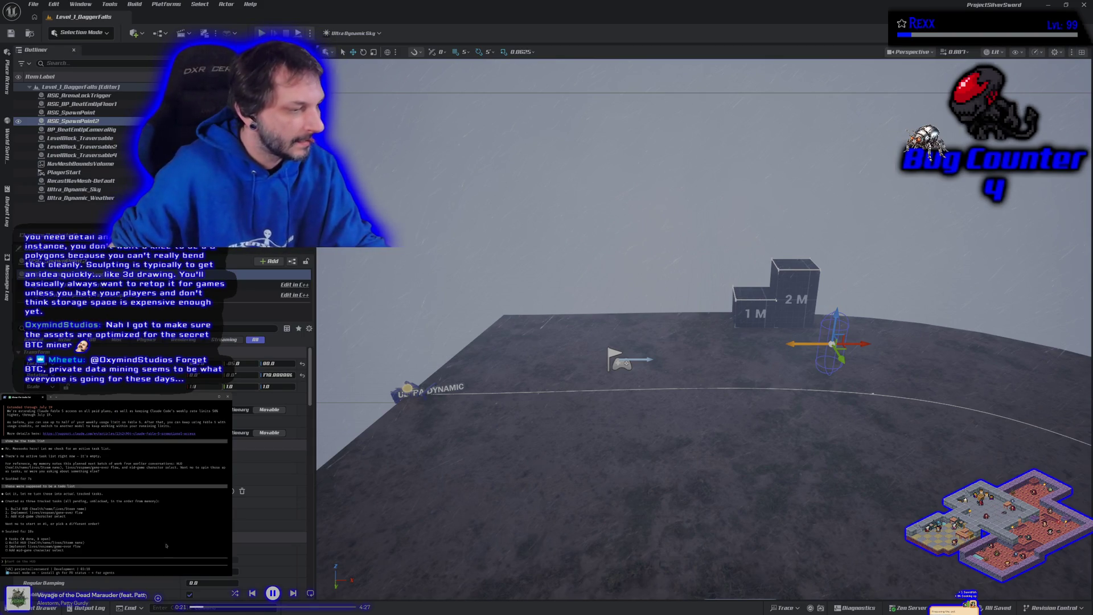
Step: Switch from the Unreal editor to the browser showing the HacknPlan kanban board
key(alt+Tab)
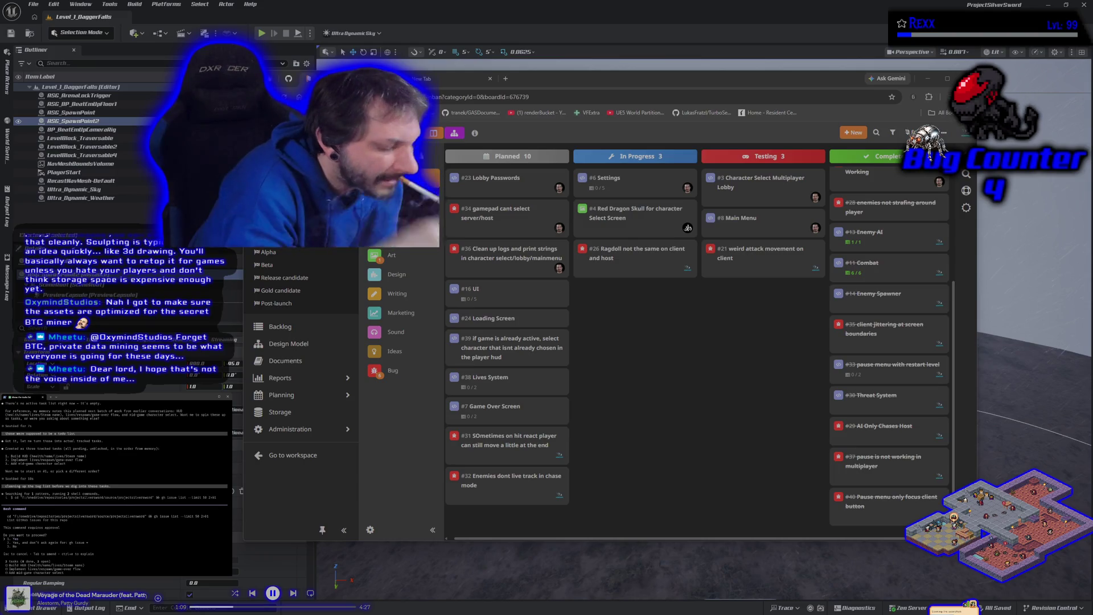
Step: Approve the pending terminal command and bring up GitHub Desktop with Level_1_DaggerFalls.umap changed
key(Return)
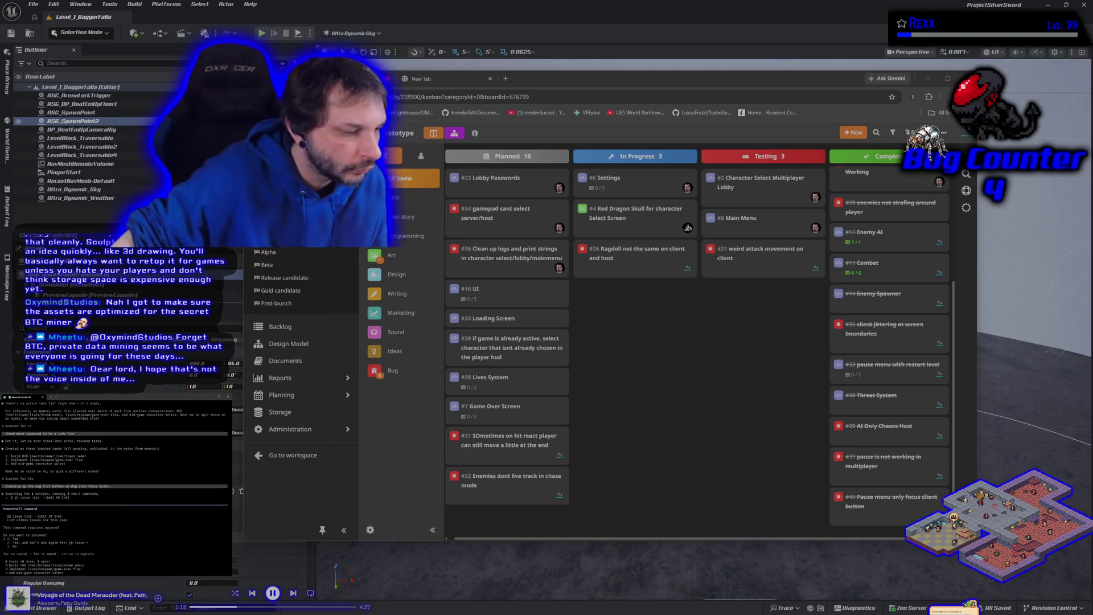
key(alt+Tab)
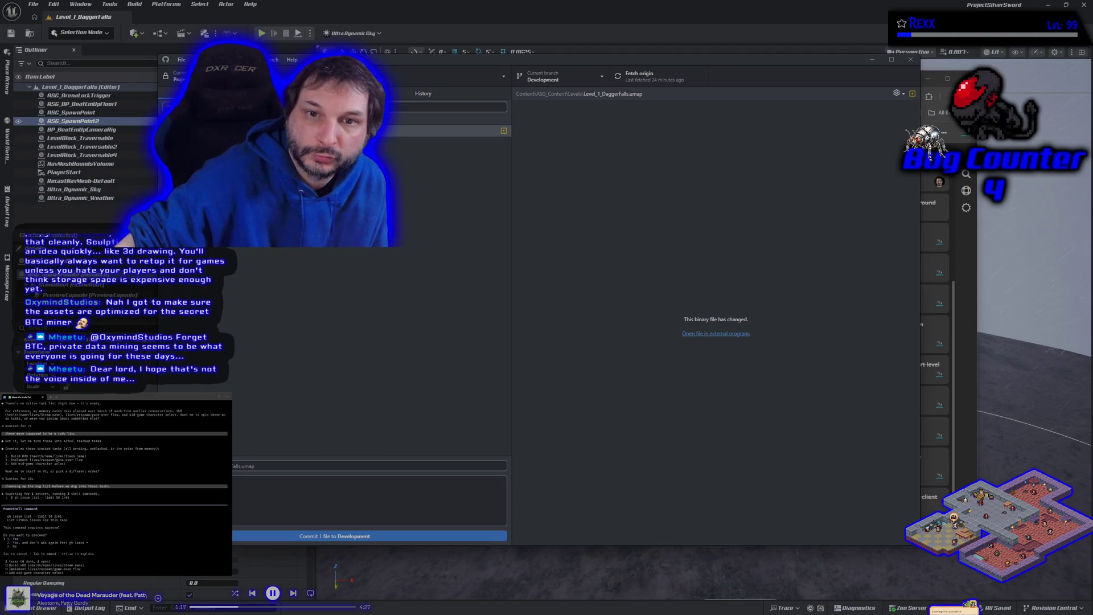
Step: Commit and push the Level_1_DaggerFalls.umap change on Development, then check out main
click(311, 537)
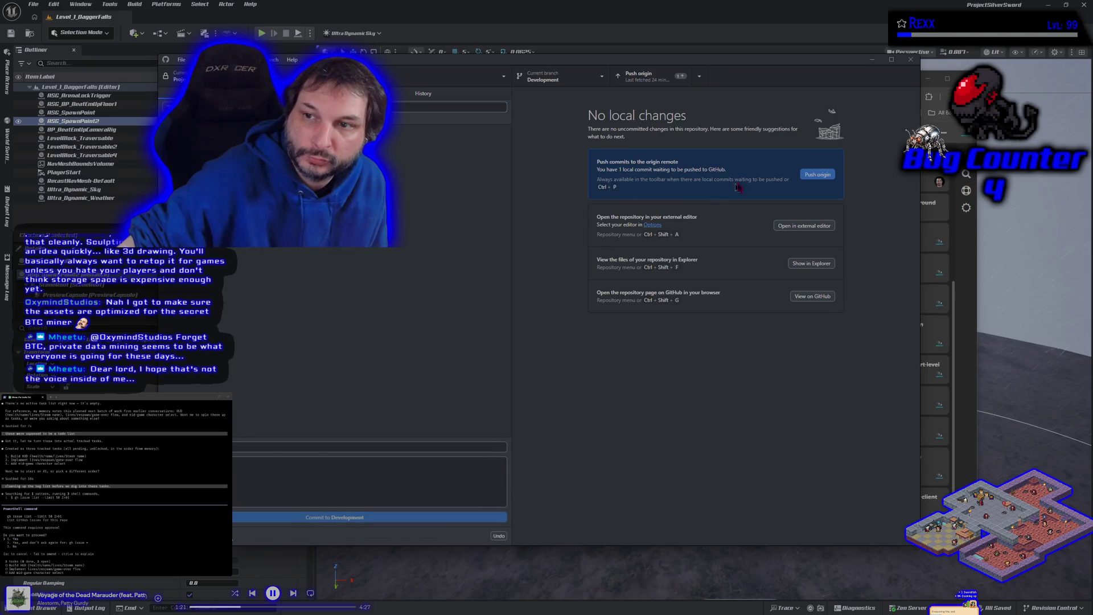
click(807, 176)
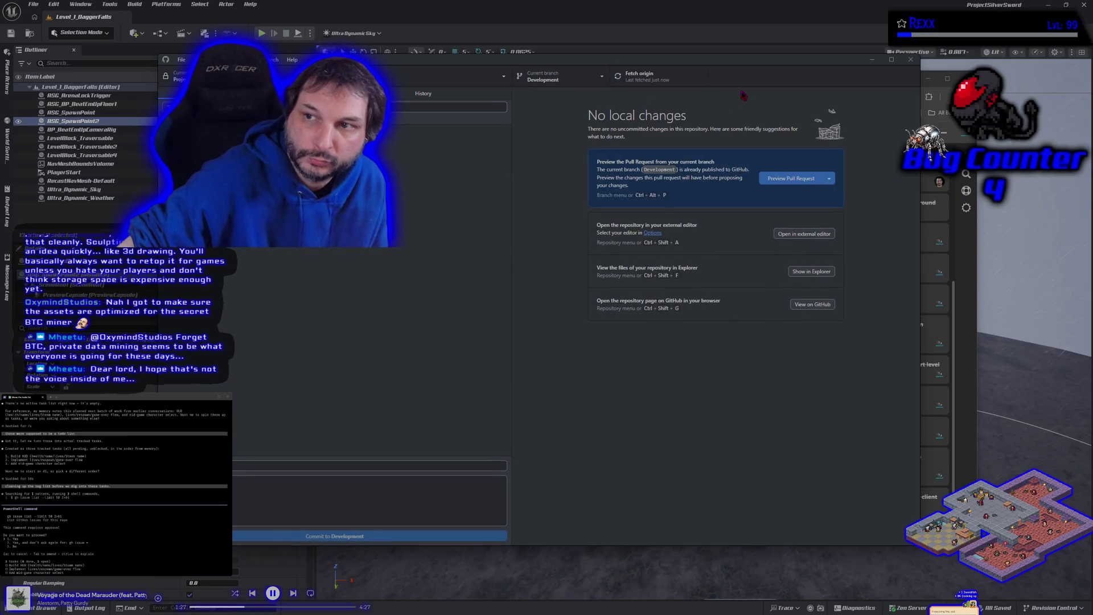
click(579, 83)
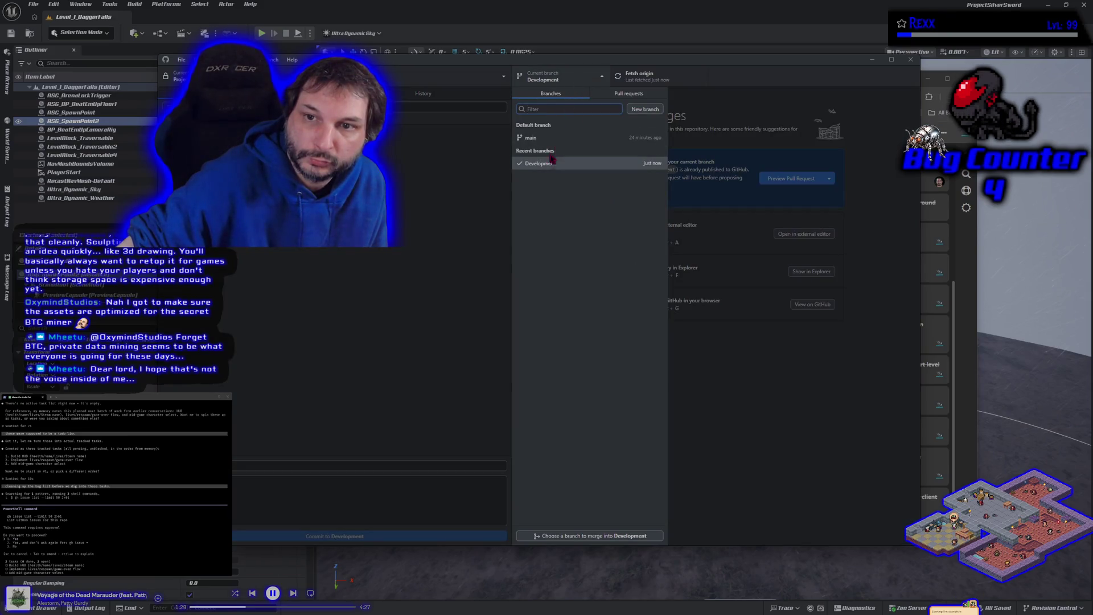
click(548, 138)
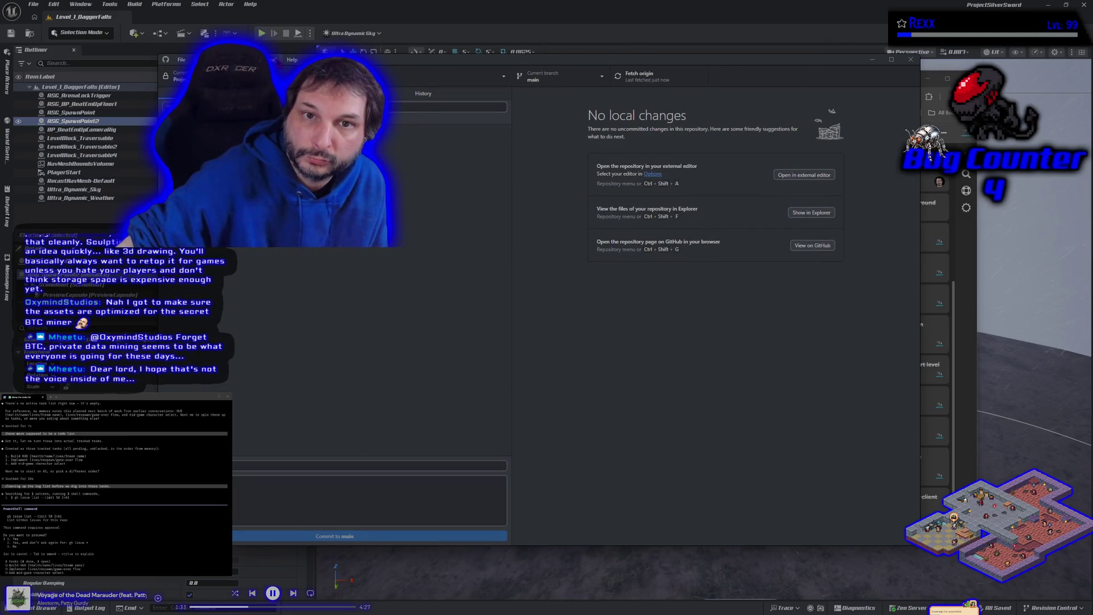
Step: Merge Development into main with a merge commit and push main to origin
click(278, 60)
click(341, 172)
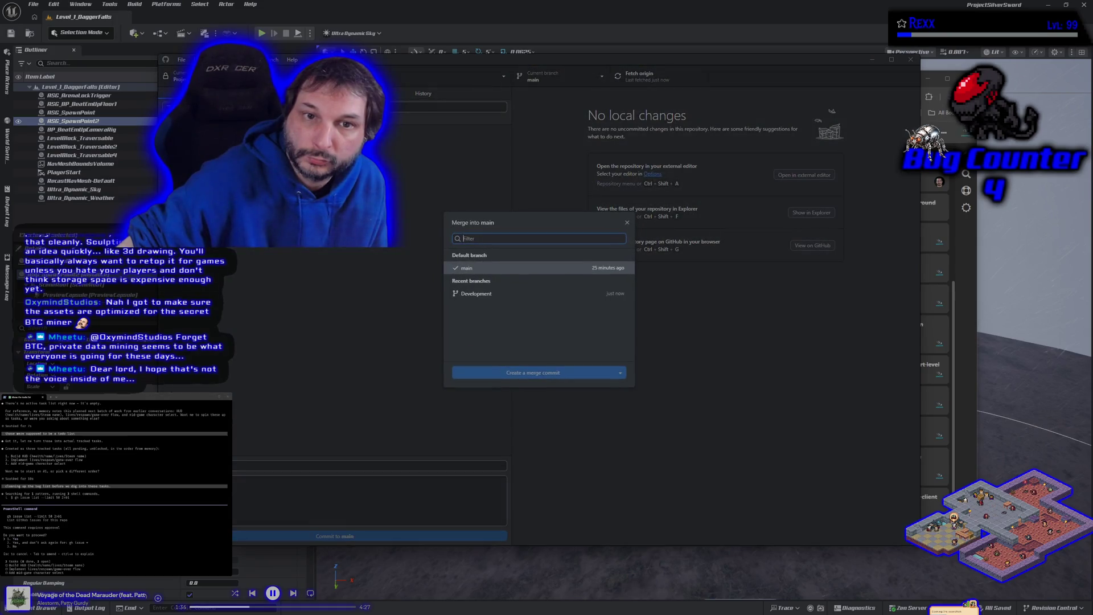
click(498, 293)
click(525, 384)
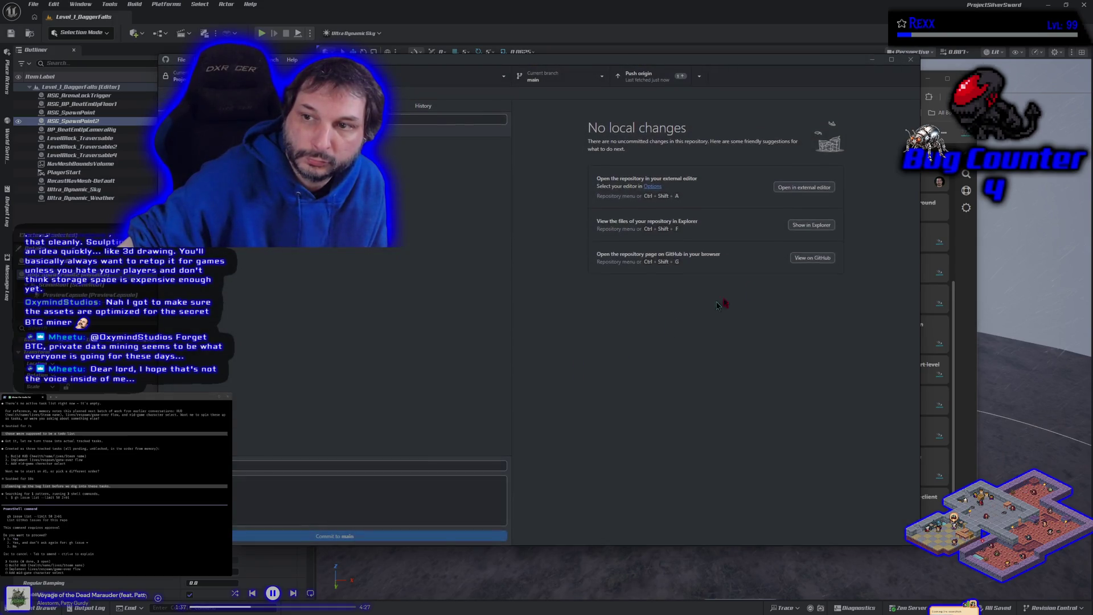
click(819, 187)
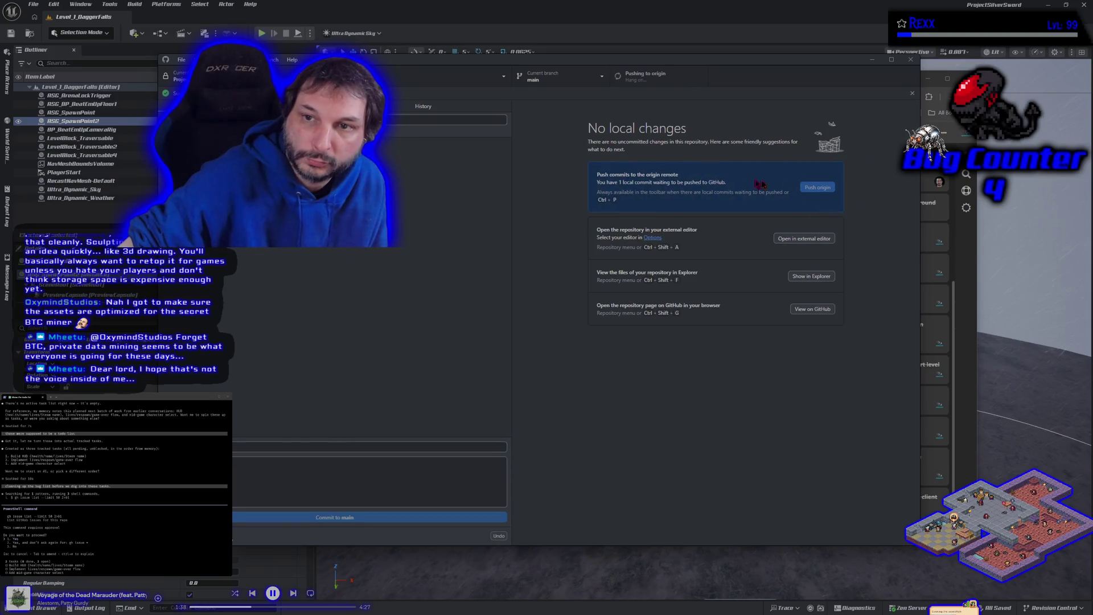
Step: Switch back to Development, minimize GitHub Desktop, and open ragdoll bug #26 in HacknPlan
click(582, 82)
click(559, 163)
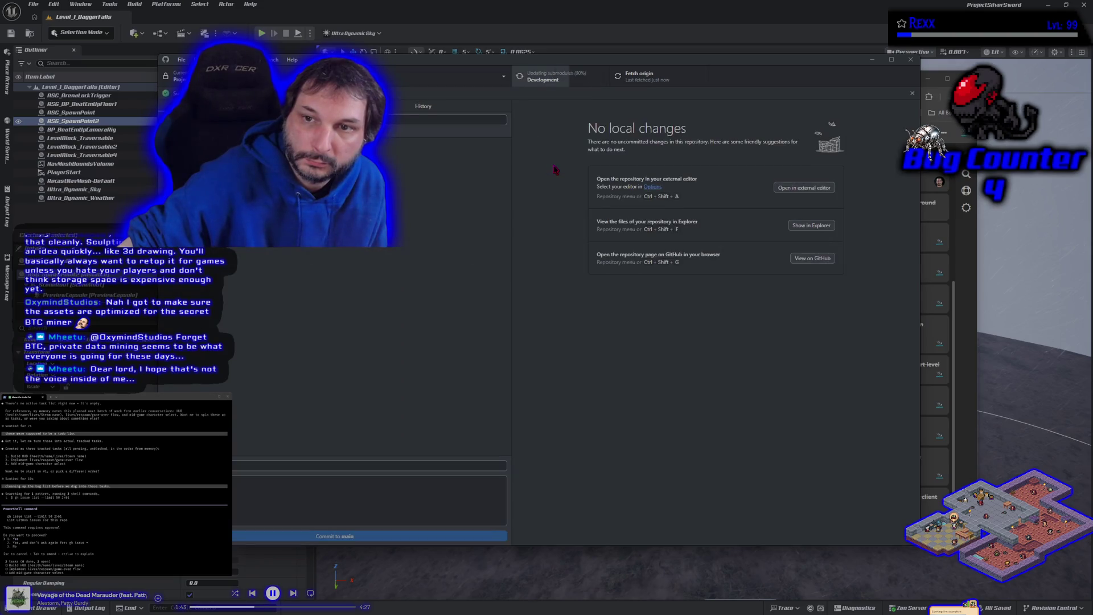
click(873, 60)
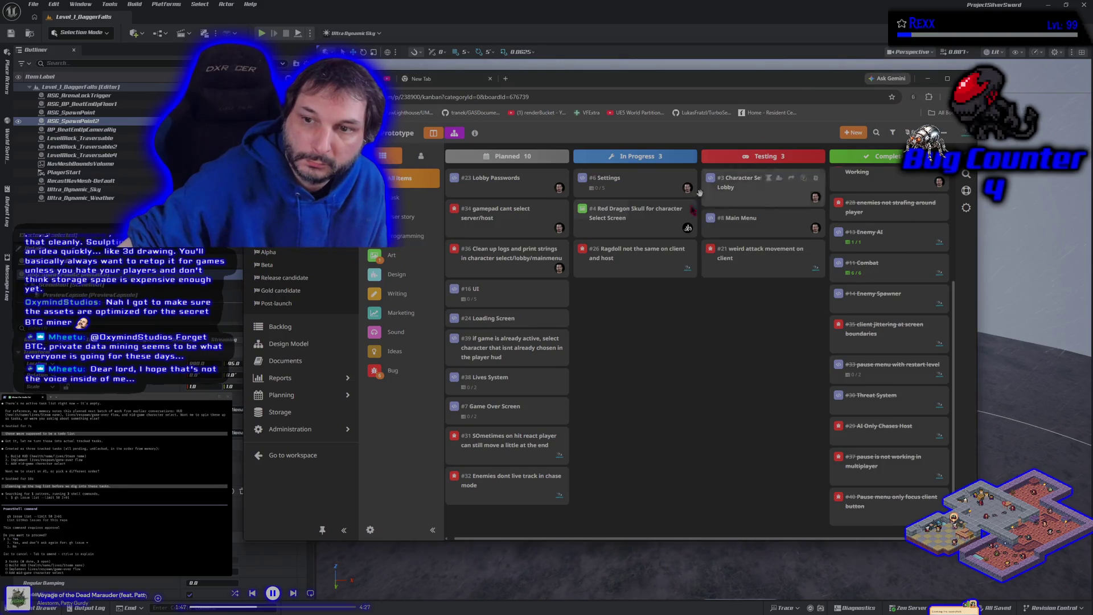
click(623, 259)
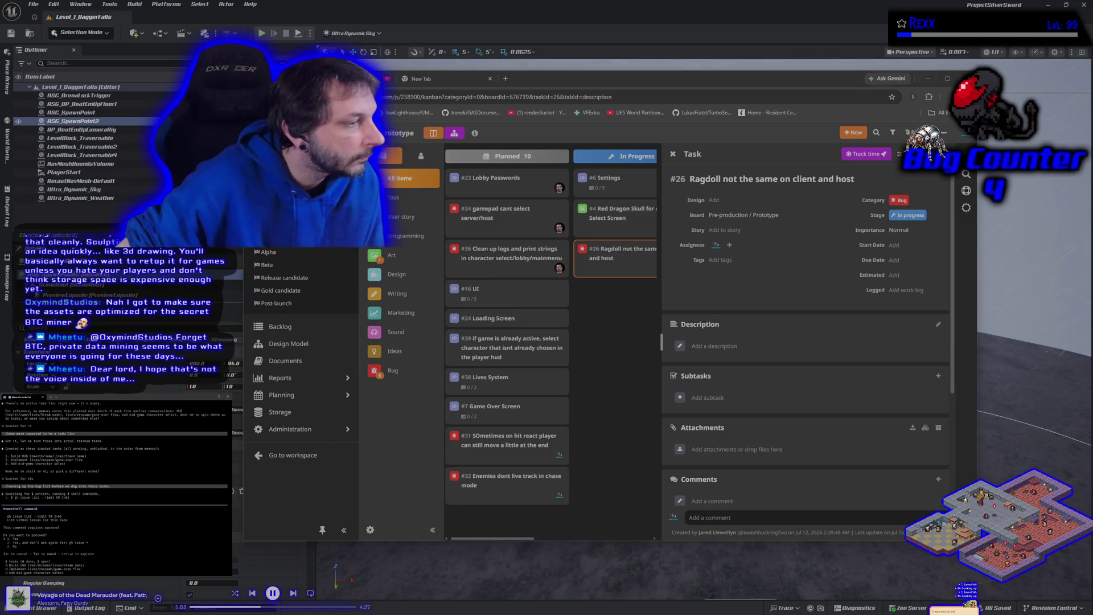
Step: Review ragdoll bug #26's details and card actions, then close its panel unchanged
text(my b)
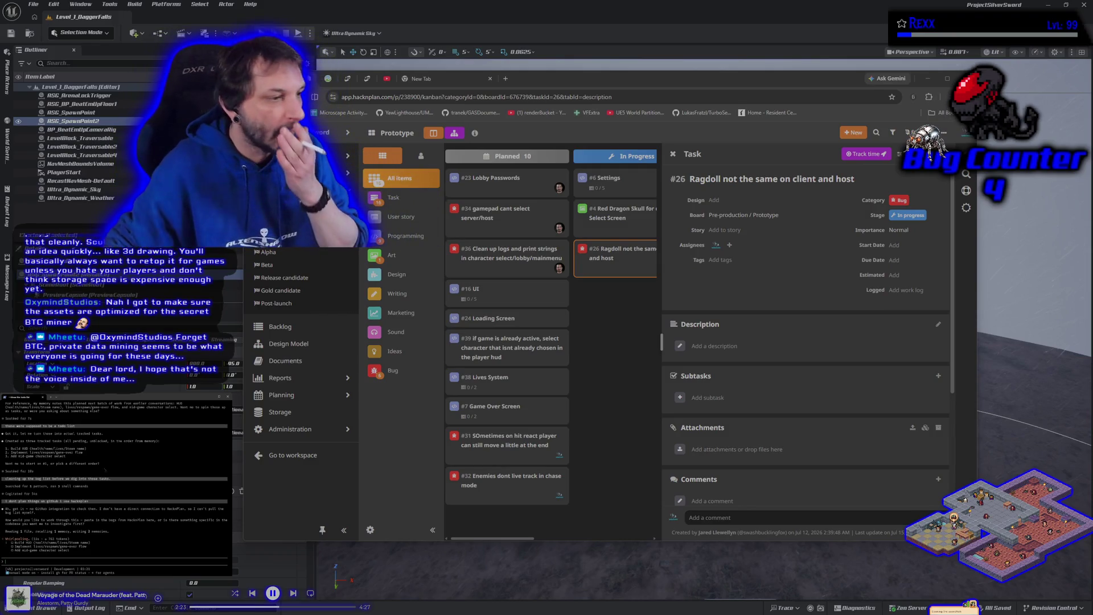
click(604, 338)
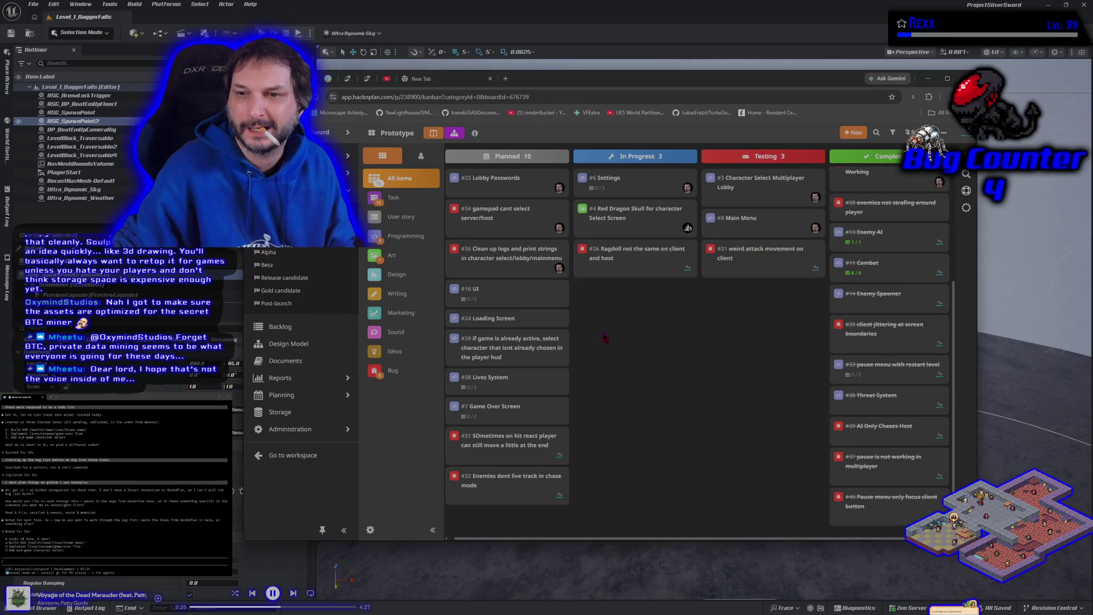
click(631, 262)
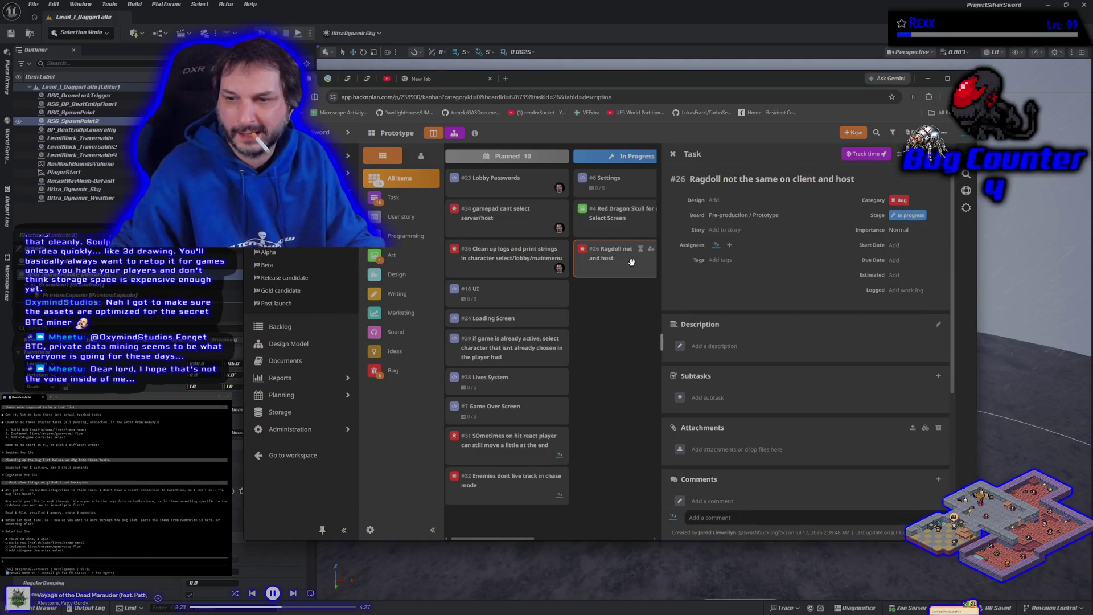
right_click(631, 261)
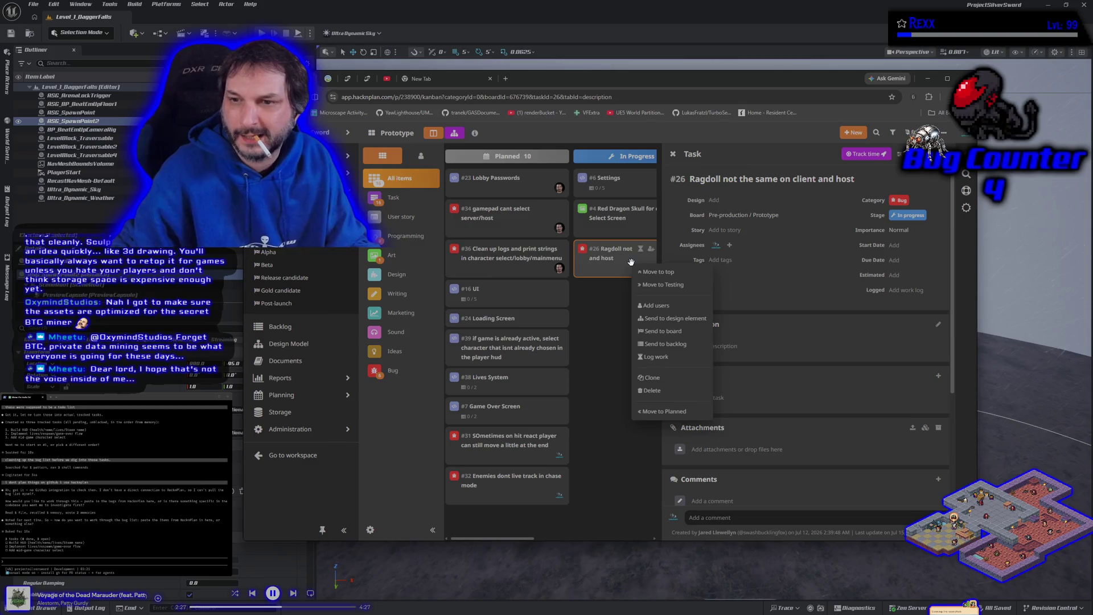
click(599, 322)
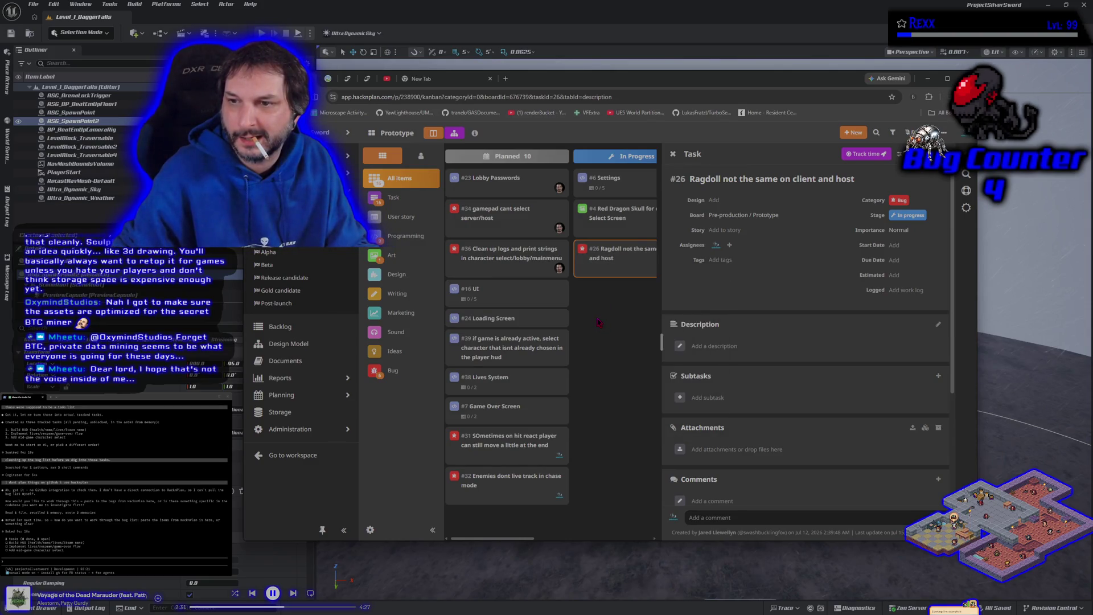
click(714, 180)
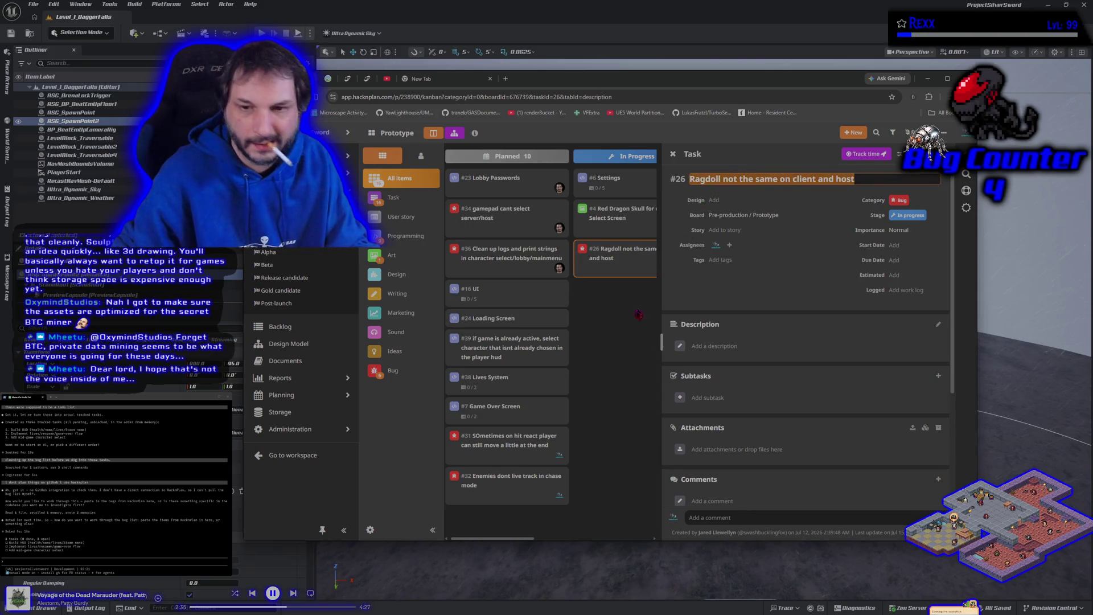
key(Escape)
key(Escape)
Step: Enter text at the terminal prompt, then hide the board to reveal the Unreal level editor
key(alt+Tab)
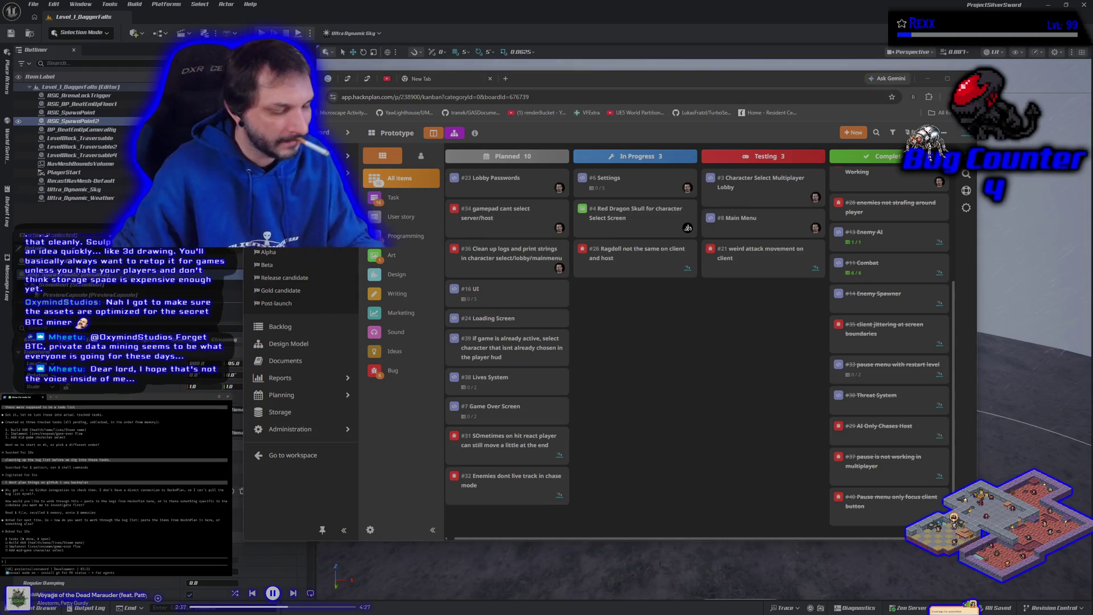
text(34t one)
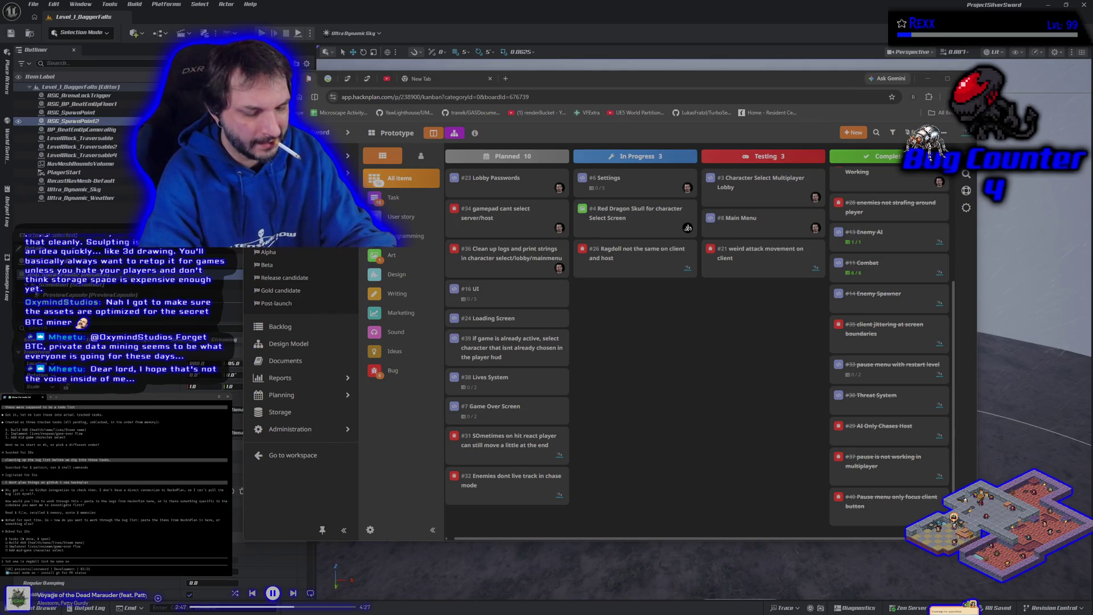
text(lient or host)
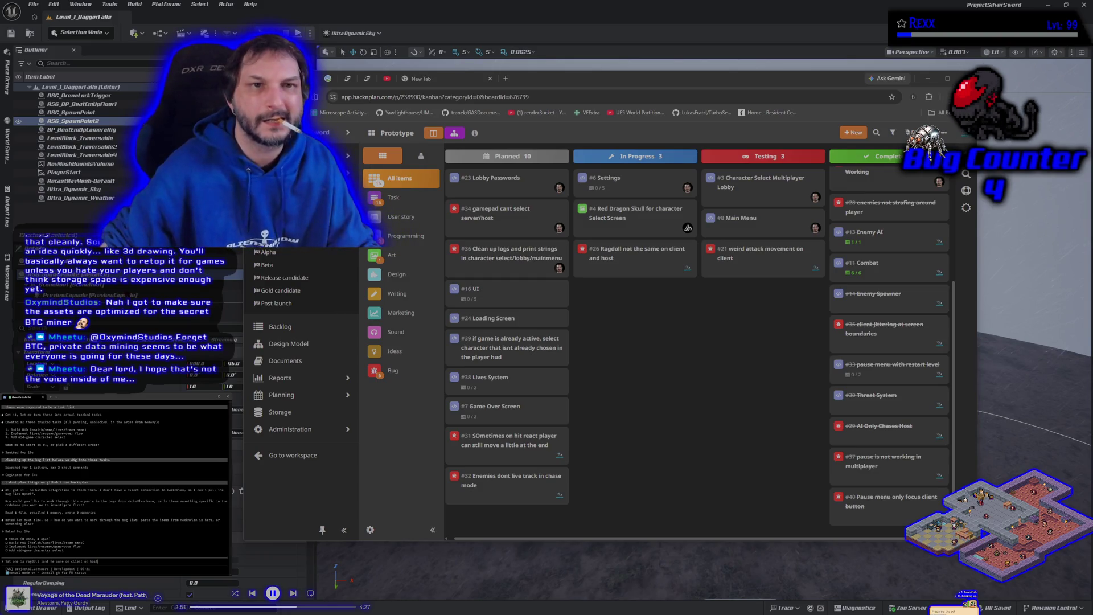
click(378, 5)
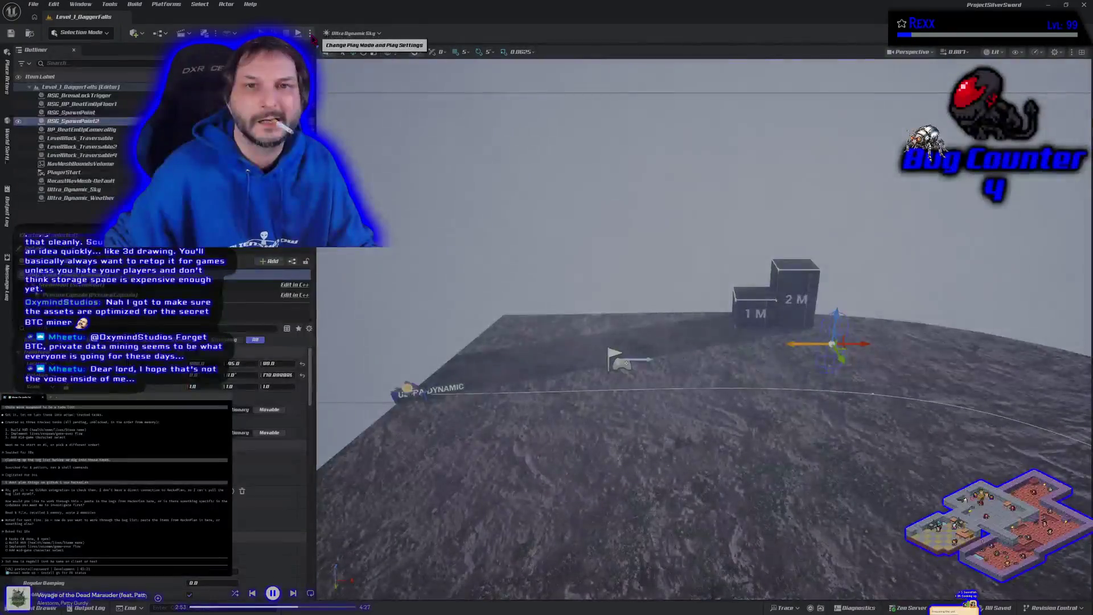
Step: Play-test Level_1_DaggerFalls in multiplayer with a New Editor Window (PIE) client, twice, then stop
click(310, 33)
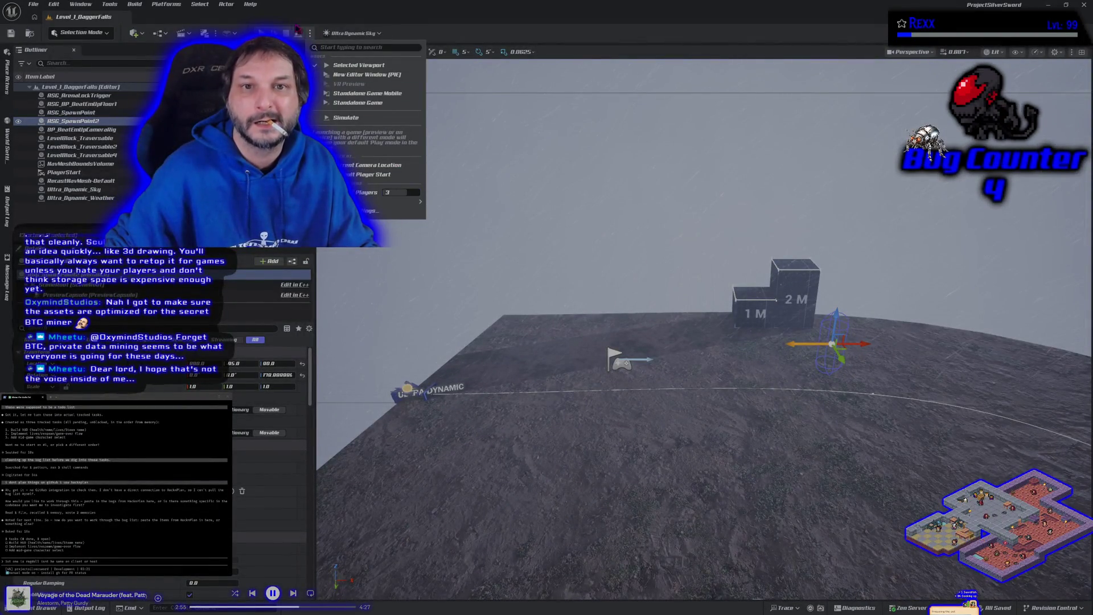
click(365, 75)
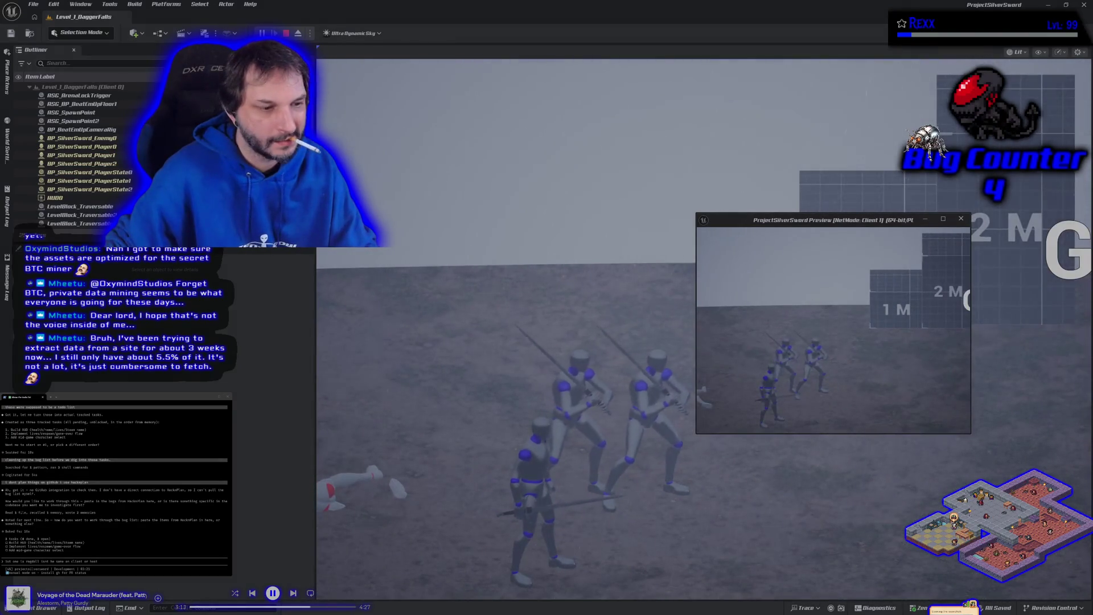
key(Escape)
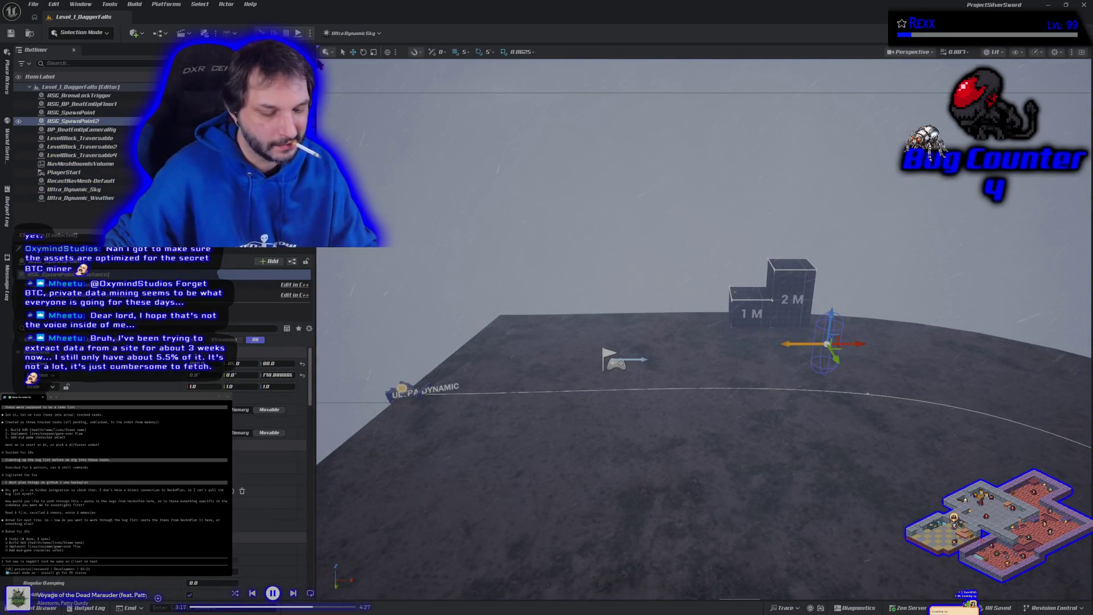
key(alt+p)
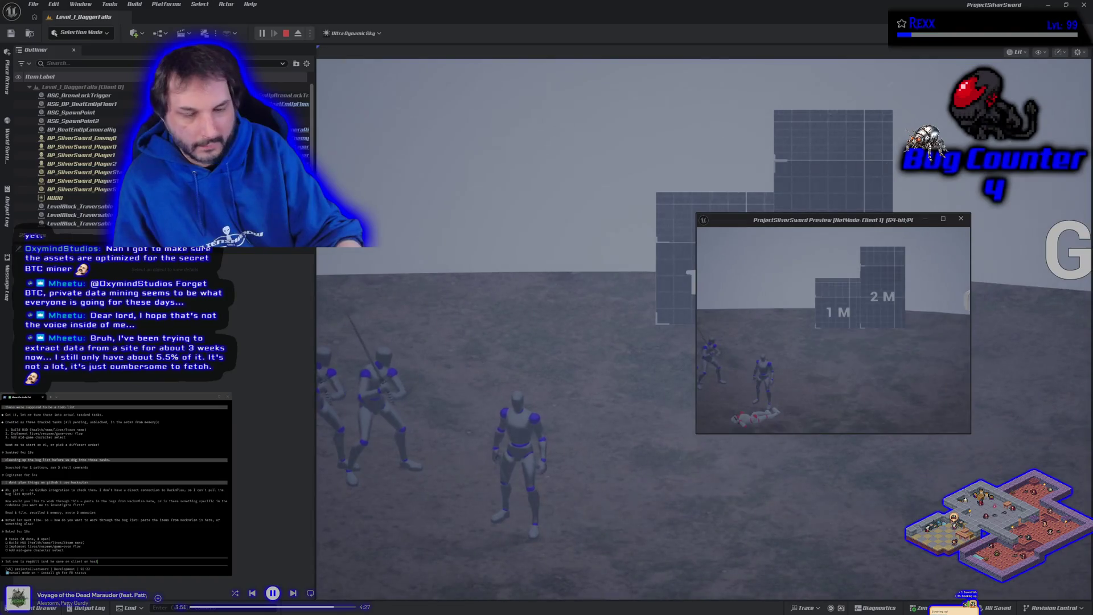
key(Escape)
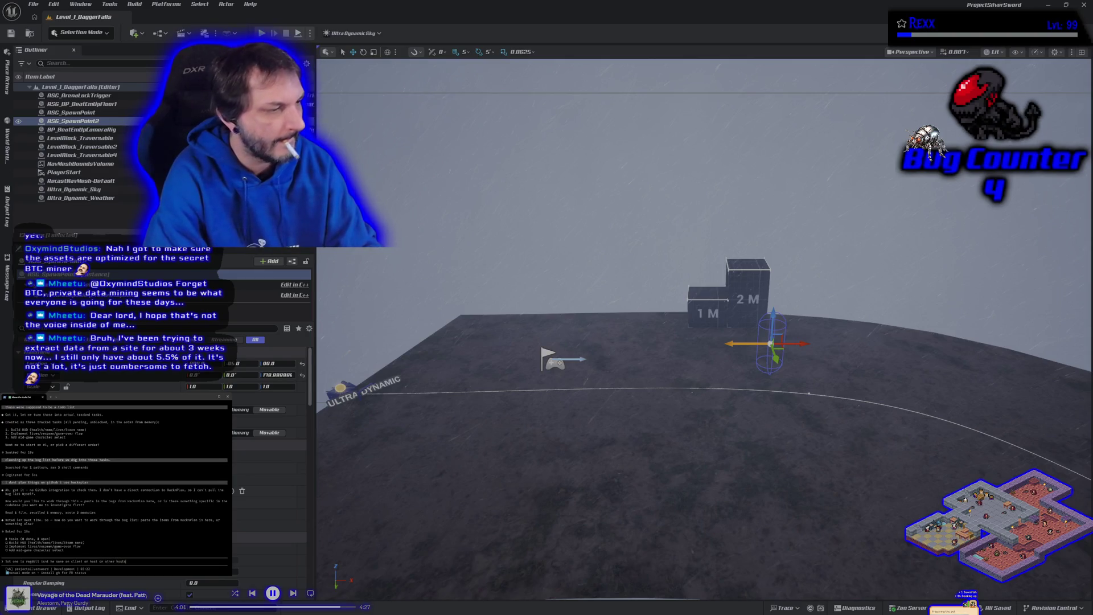
text(. they all ragdoll, but they dont look the same)
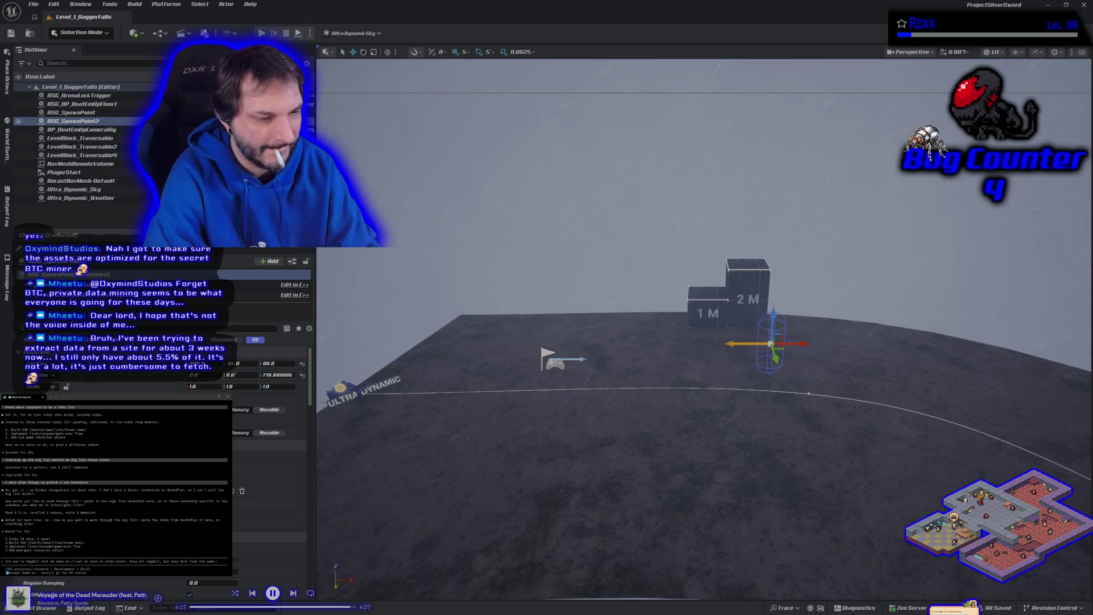
key(Return)
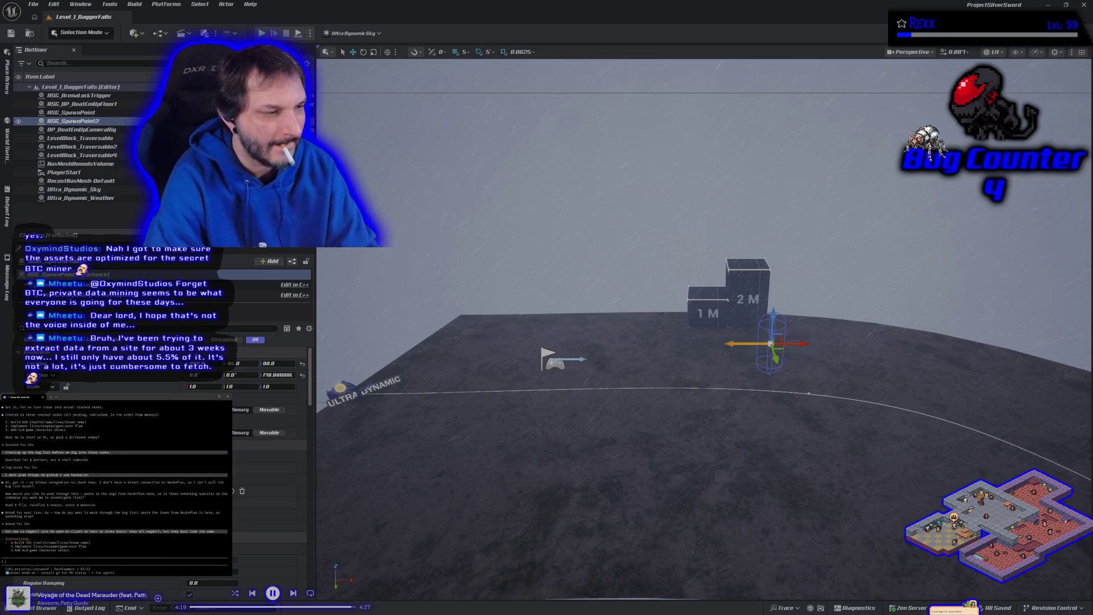